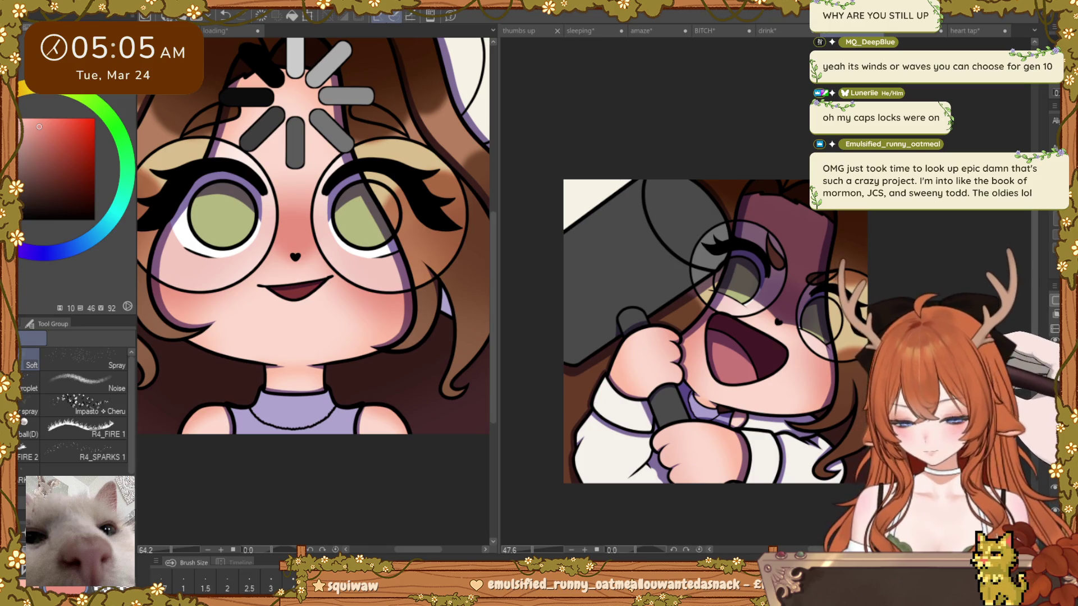
Step: Reposition the microphone emote view and sample the brown hair colour from the artwork
left_click_drag(690, 329, 666, 288)
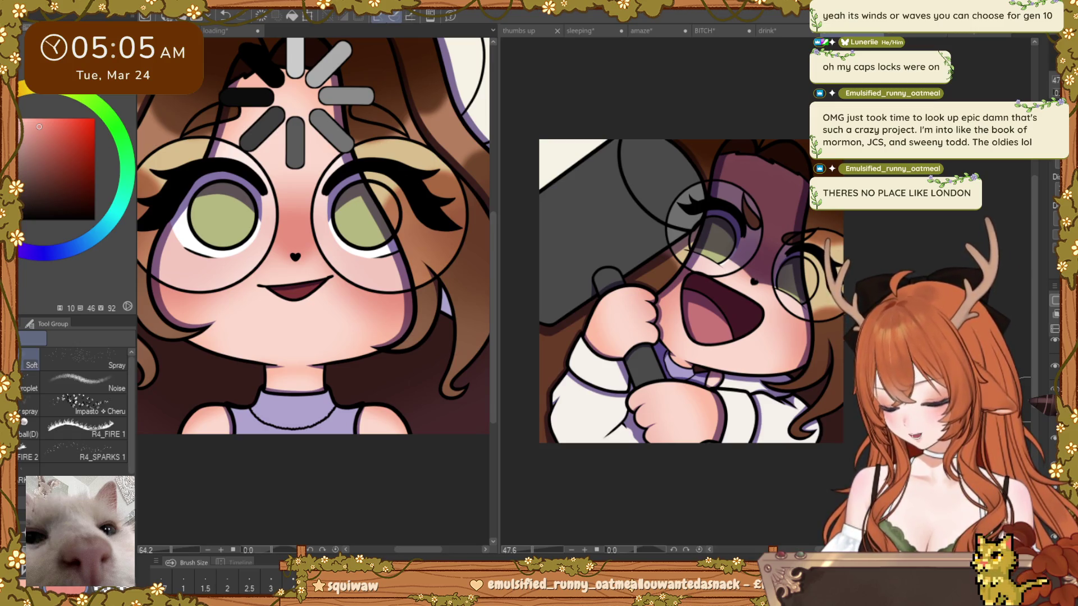
left_click_drag(691, 290, 734, 283)
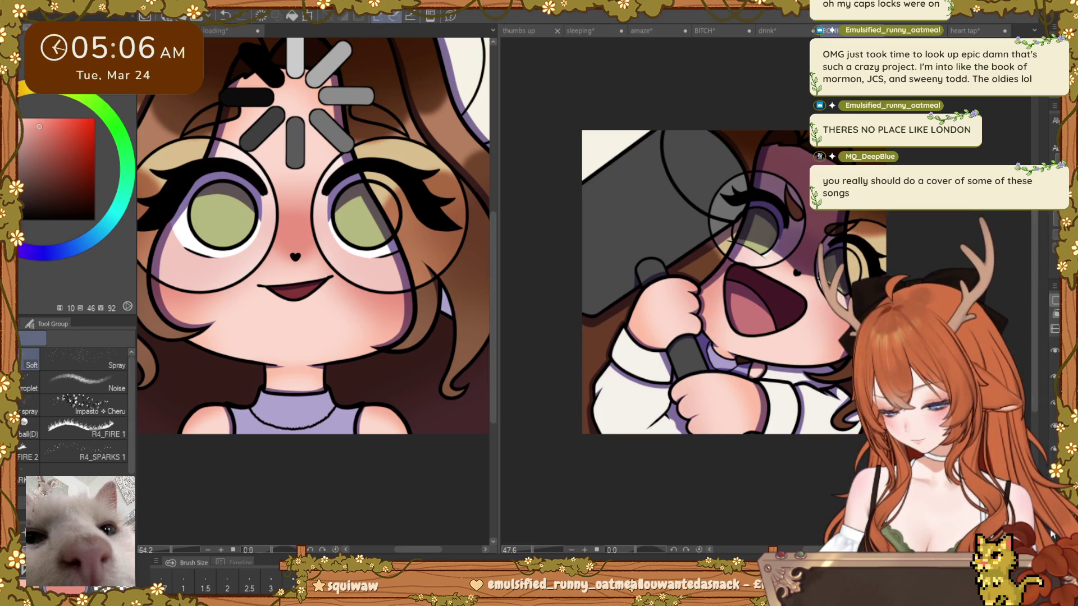
left_click_drag(806, 299, 829, 318)
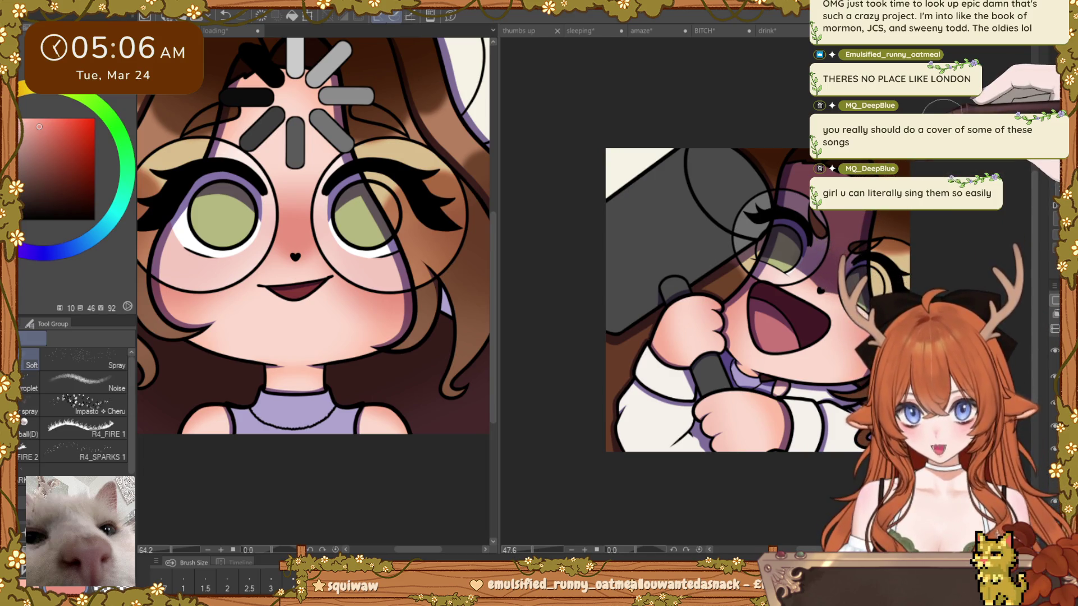
left_click_drag(779, 239, 739, 252)
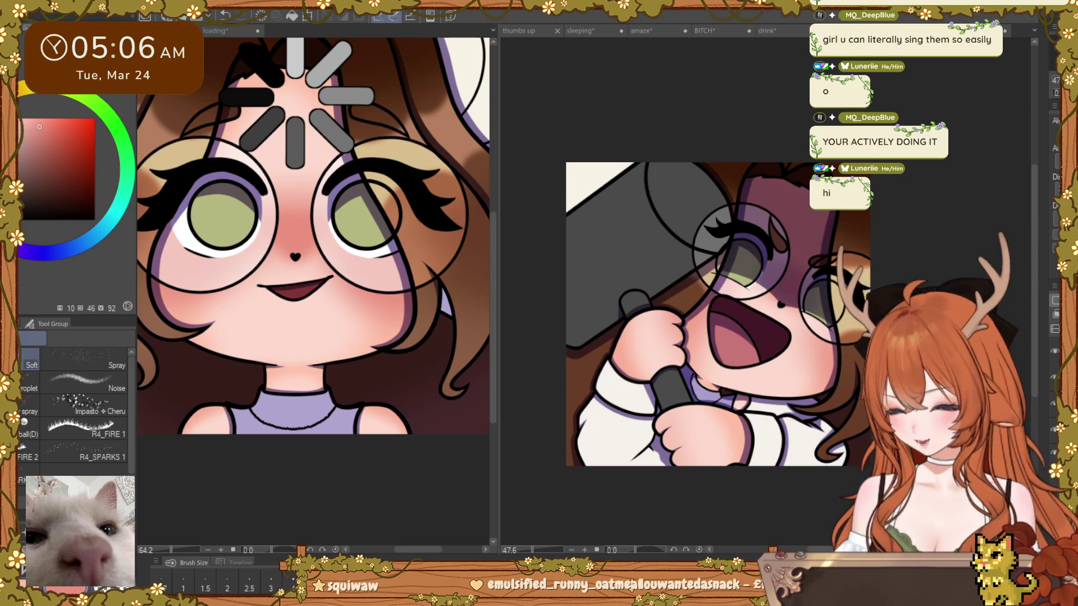
left_click_drag(708, 312, 689, 316)
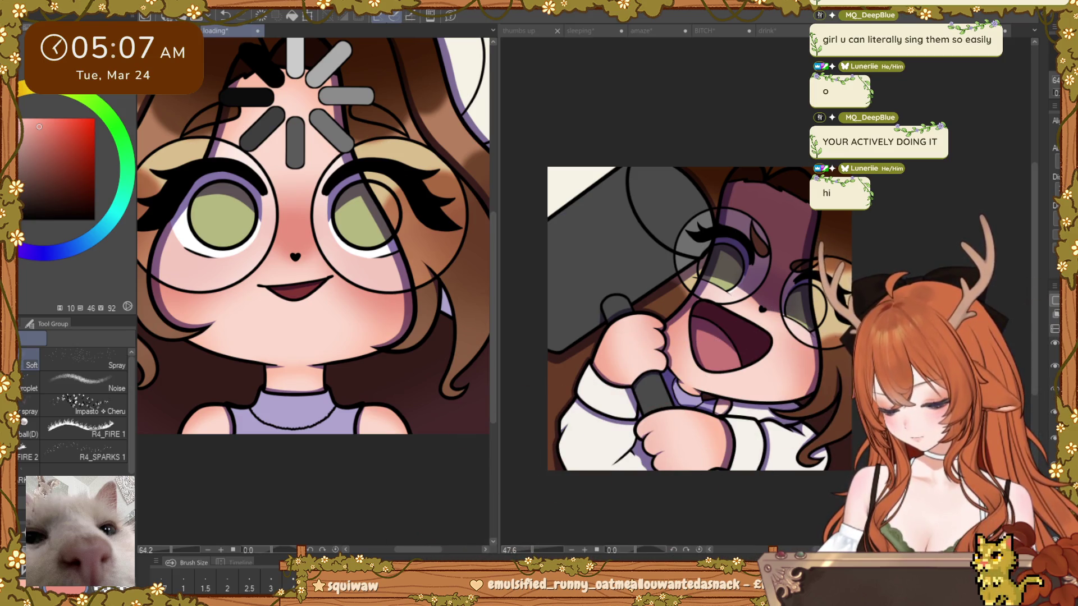
left_click(445, 363, "alt")
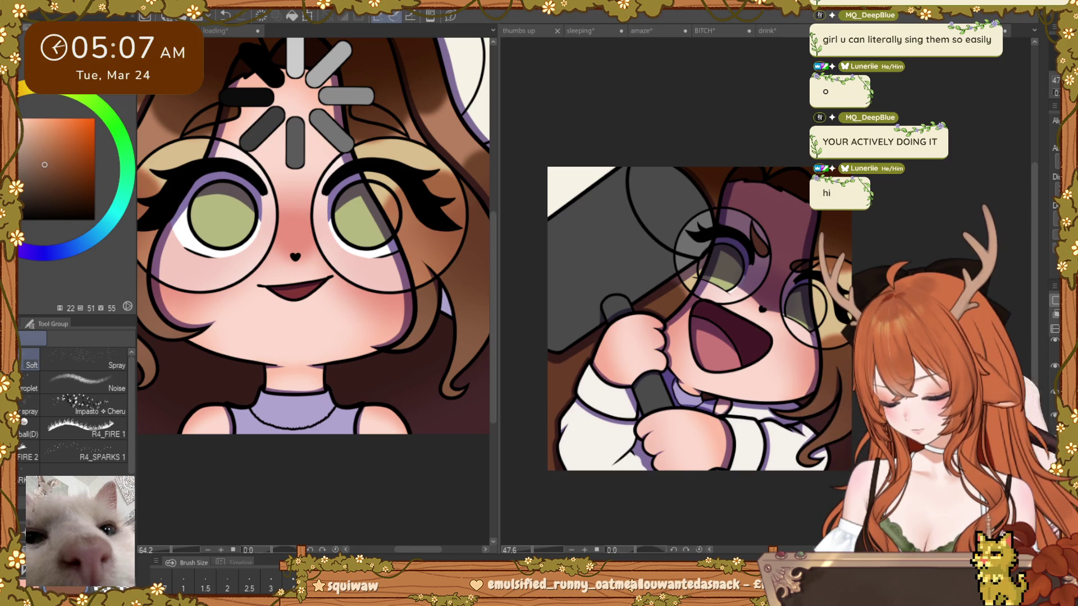
scroll(818, 438, "down", 3)
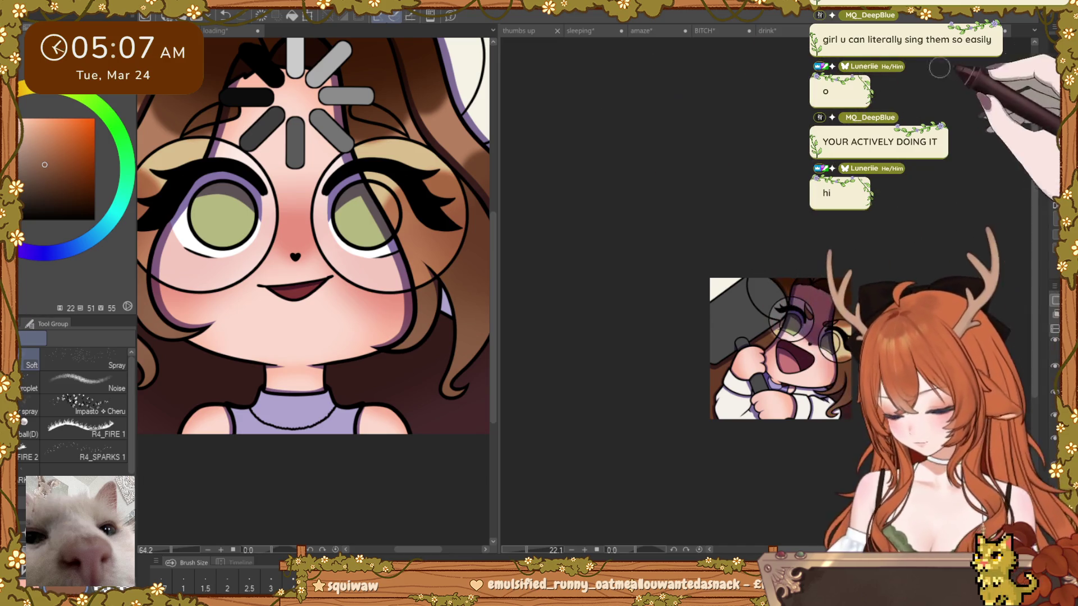
Step: Switch to the Grab emote and add a small light-peach frown mouth below the nose
key("ctrl+Tab")
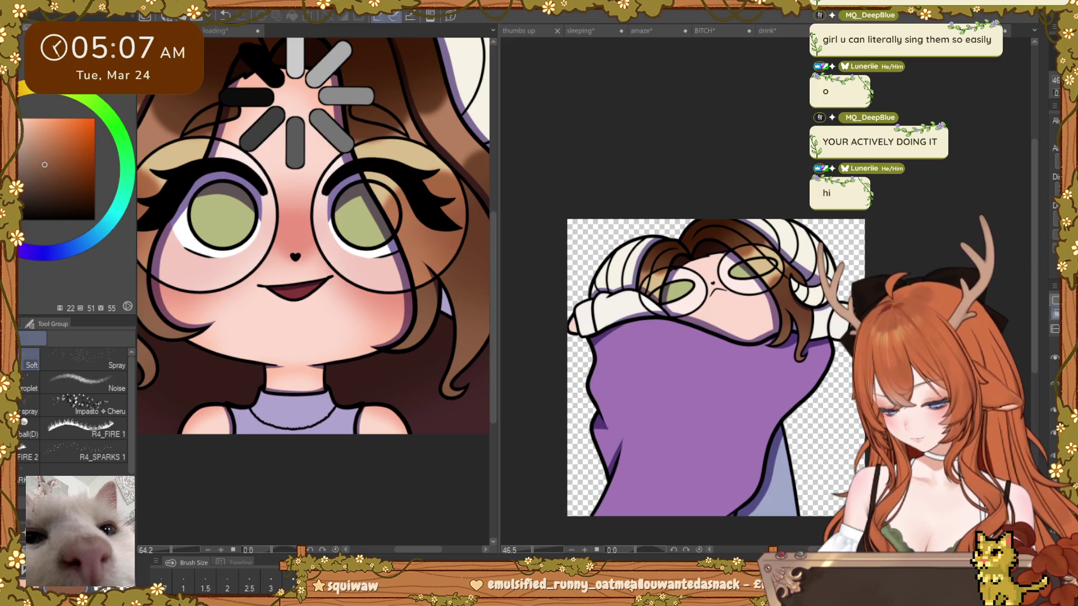
left_click(704, 307, "alt")
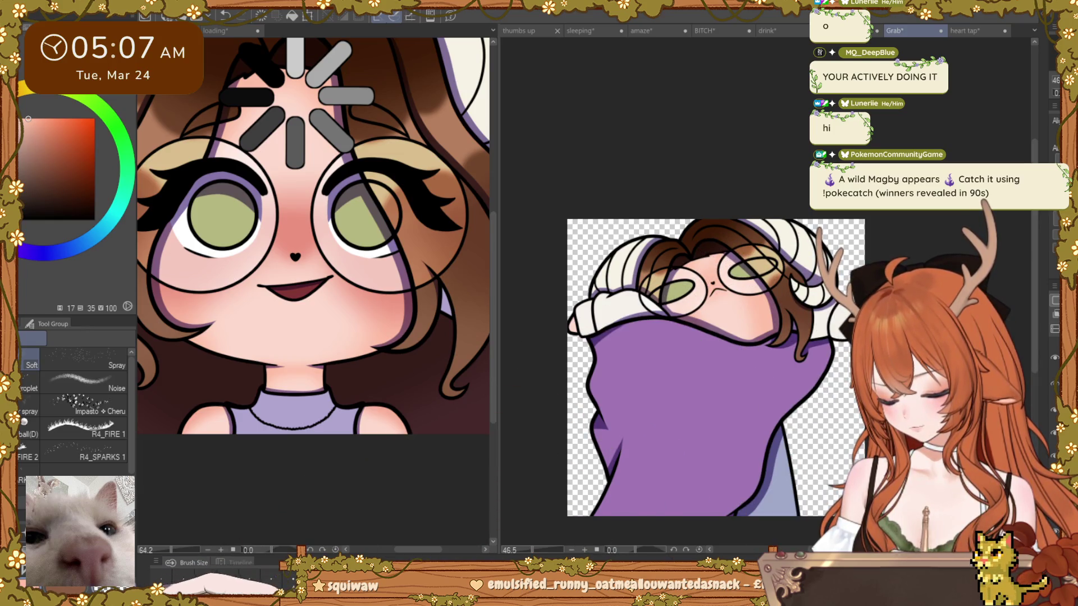
left_click_drag(701, 291, 718, 285)
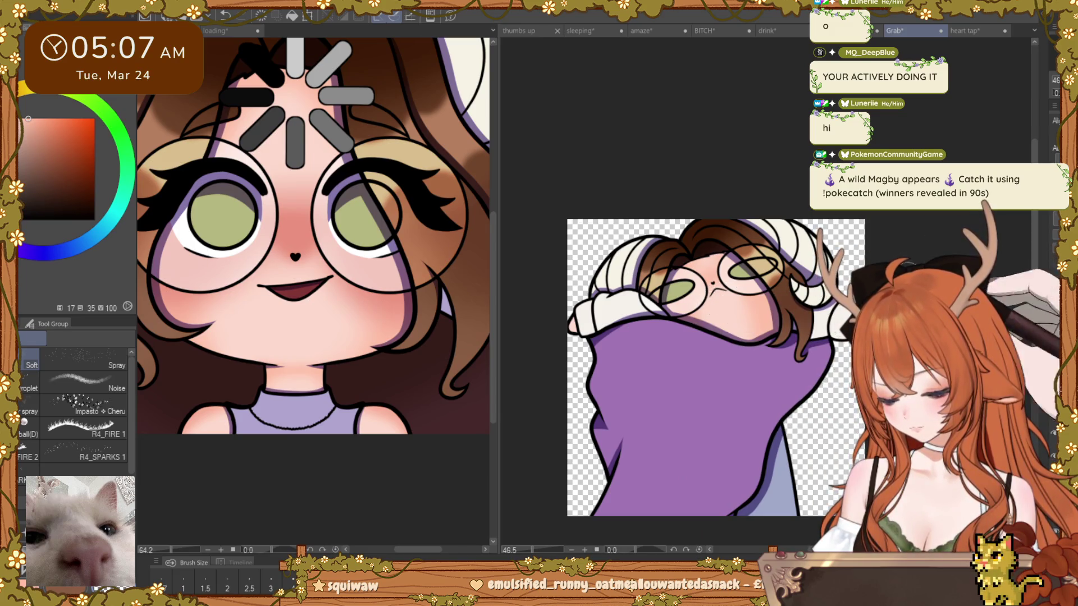
left_click(455, 383, "alt")
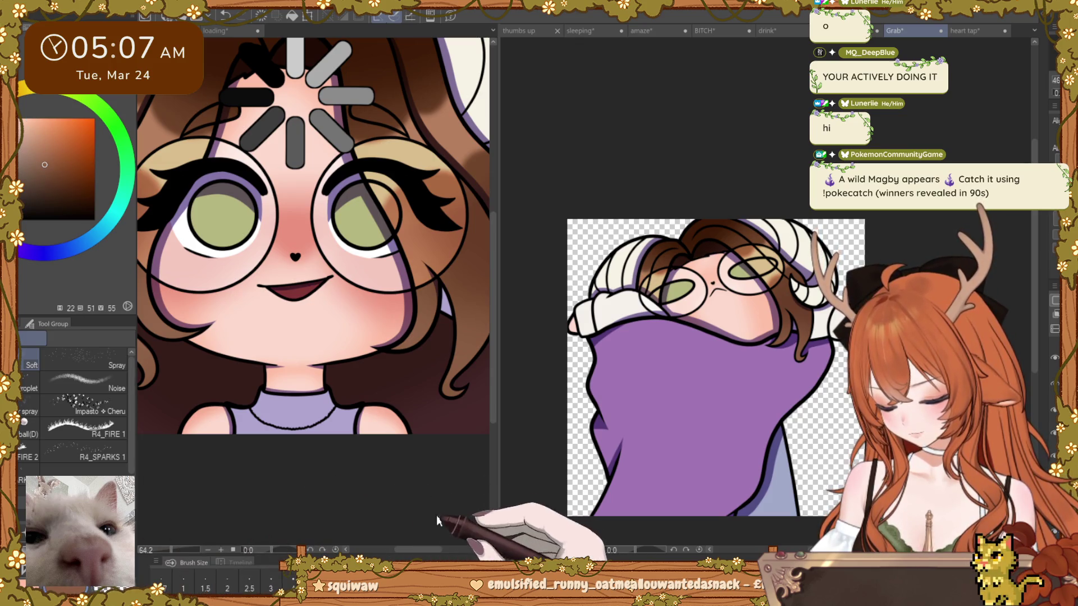
Step: Sample pinkish-red colours for touch-ups and save the Grab emote with Ctrl+S
left_click(159, 516)
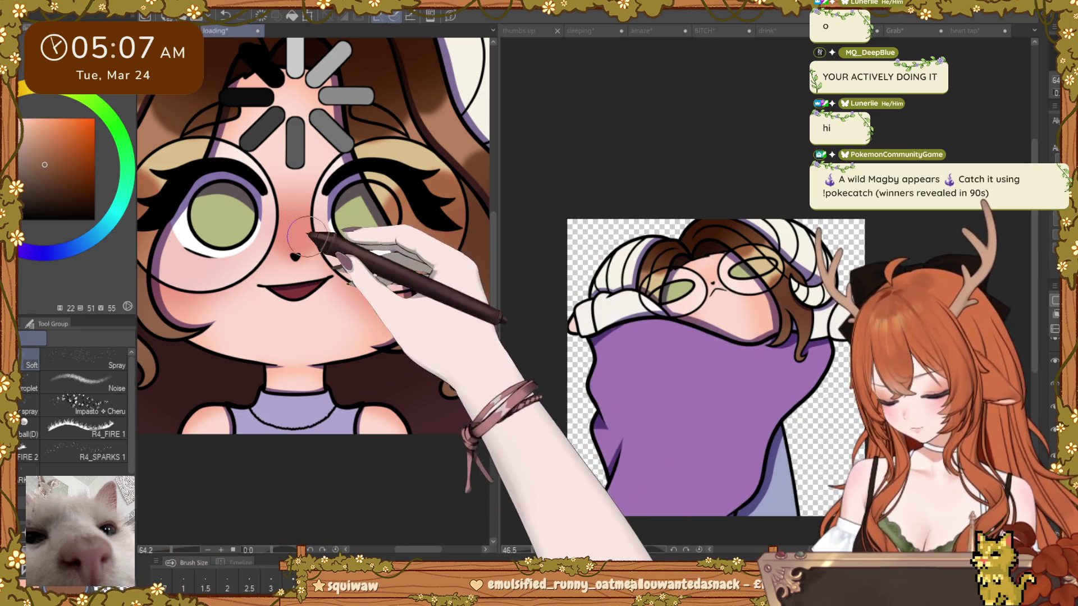
left_click(338, 241, "alt")
left_click(698, 284)
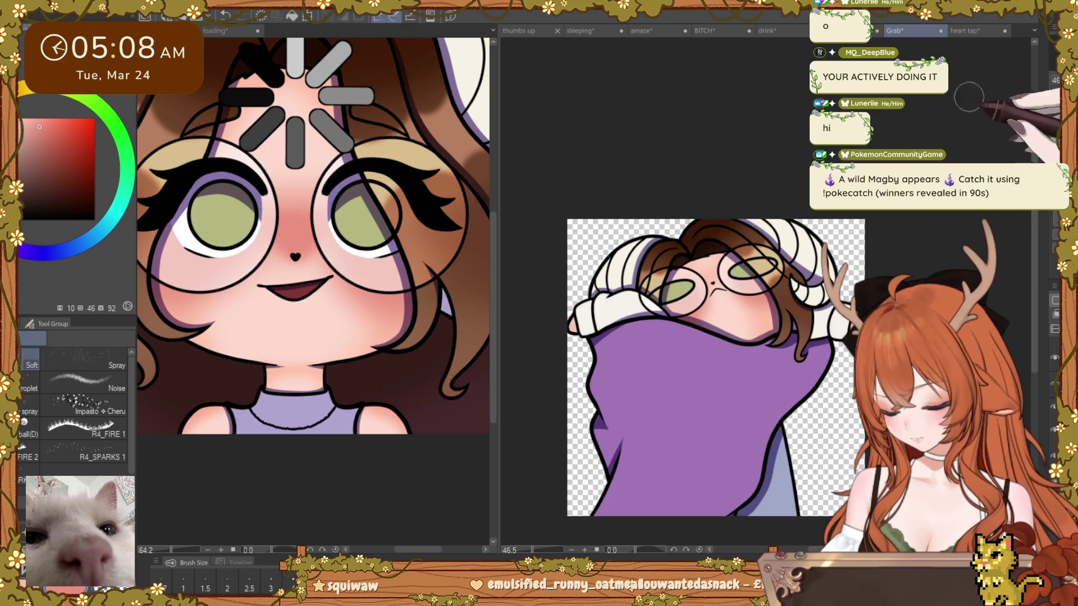
key("ctrl+s")
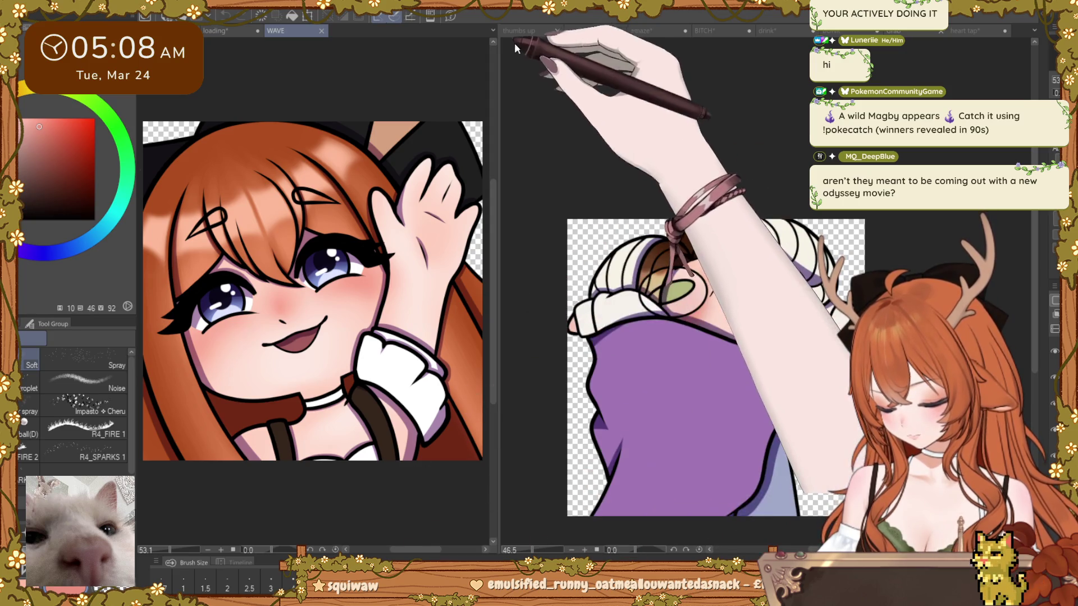
Step: Flip past the thumbs up and sleeping emotes to show the amaze emote
left_click(518, 30)
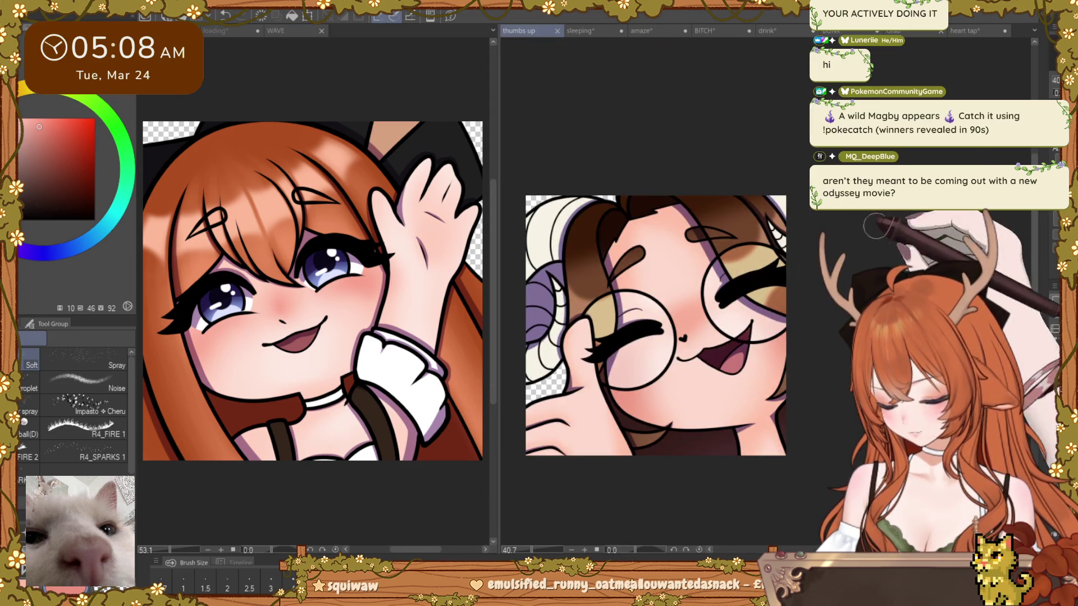
left_click(582, 34)
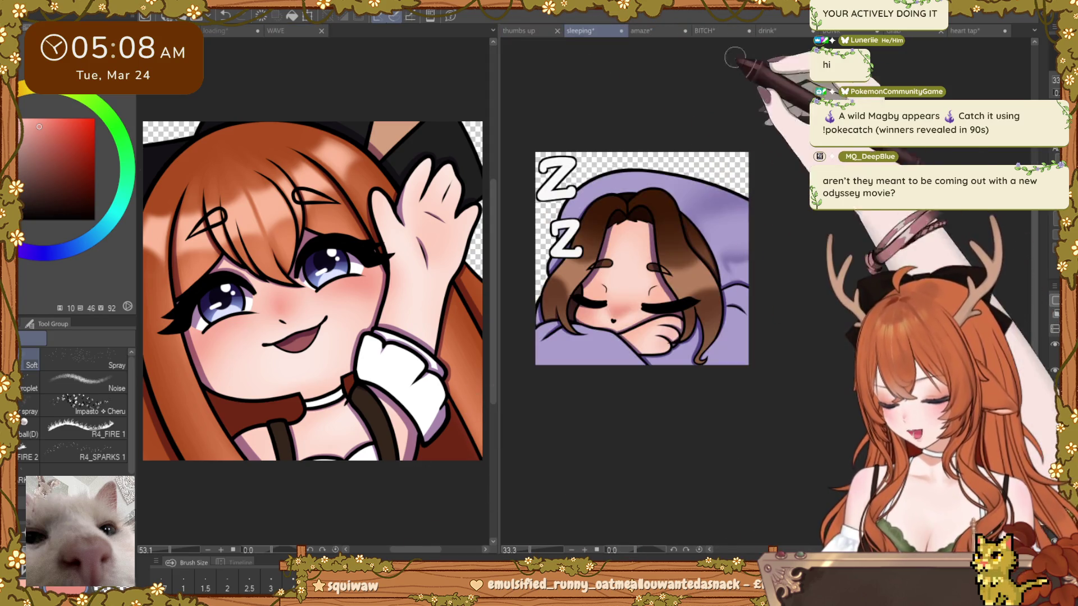
left_click(649, 30)
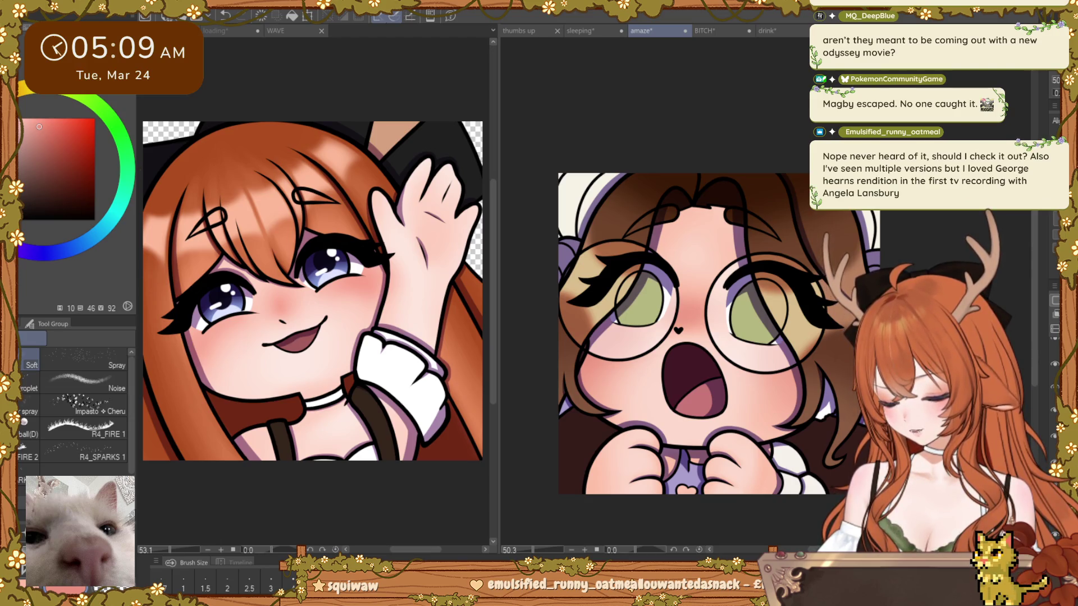
Step: Show the tongue-out glasses emote in the left pane as reference
left_click(223, 32)
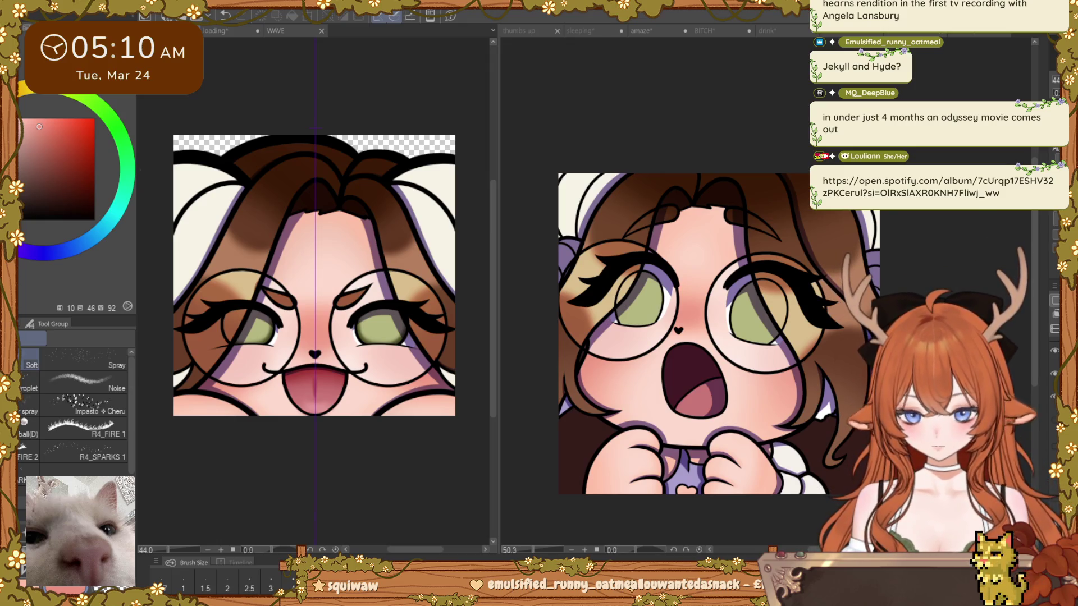
Step: Sample the reference iris green, shade a grey band across the upper iris and lighten the dark left-edge shading
left_click_drag(385, 380, 399, 331)
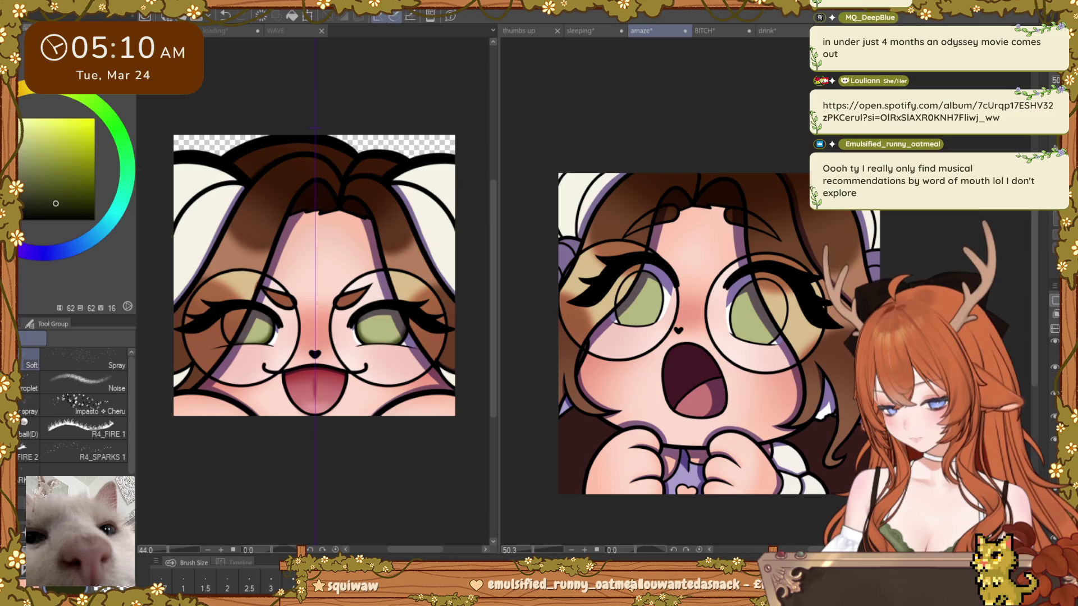
scroll(674, 336, "up", 1)
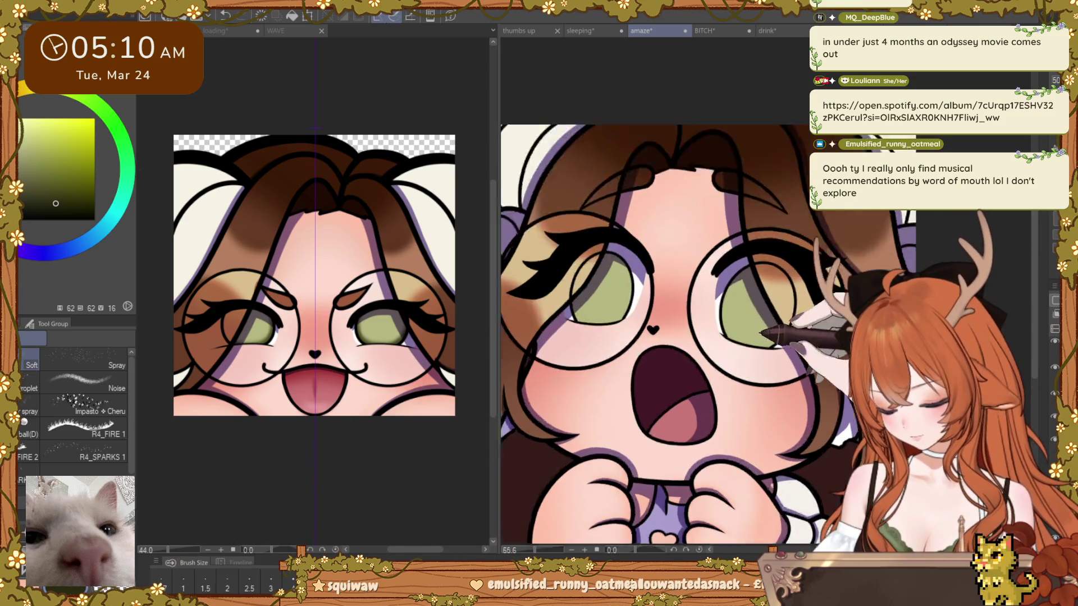
scroll(767, 337, "up", 2)
key("b")
scroll(766, 337, "up", 3)
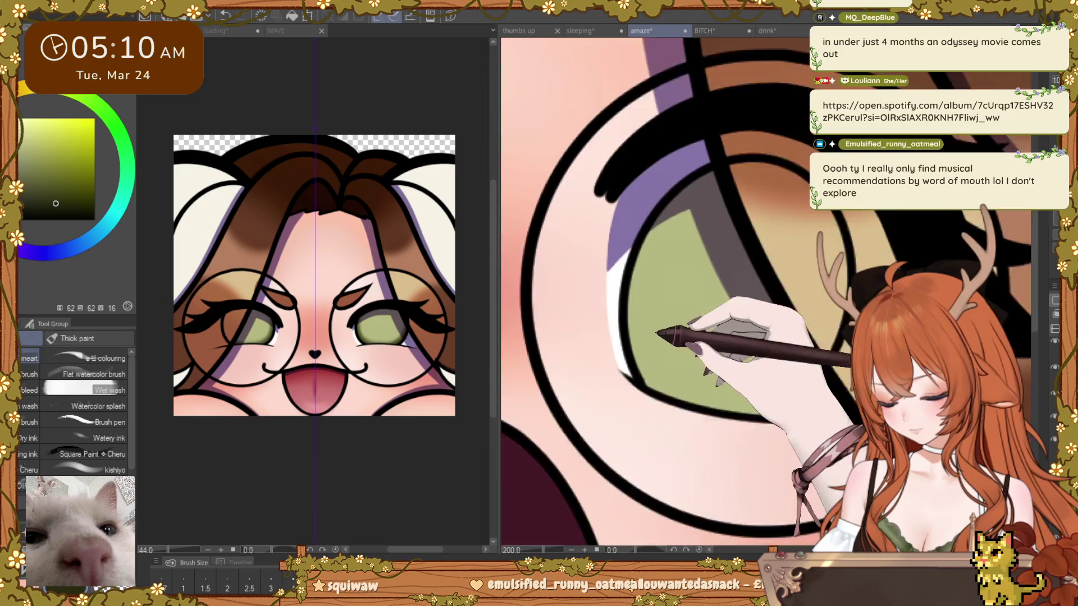
scroll(628, 367, "up", 1)
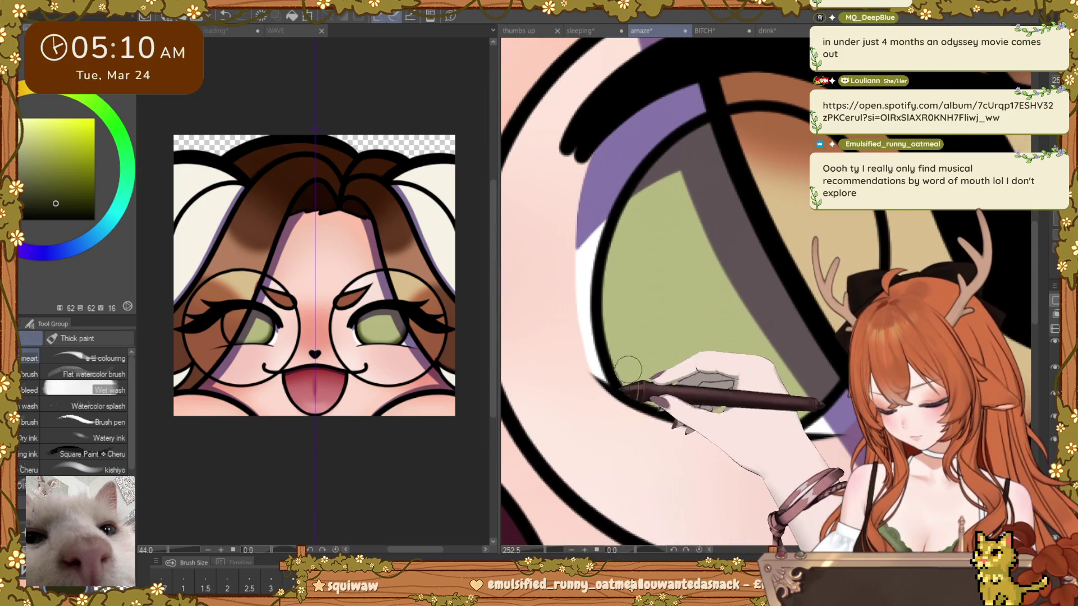
mouse_move(628, 367)
left_mouse_down()
mouse_move(622, 299)
mouse_move(794, 383)
mouse_move(585, 391)
left_mouse_up()
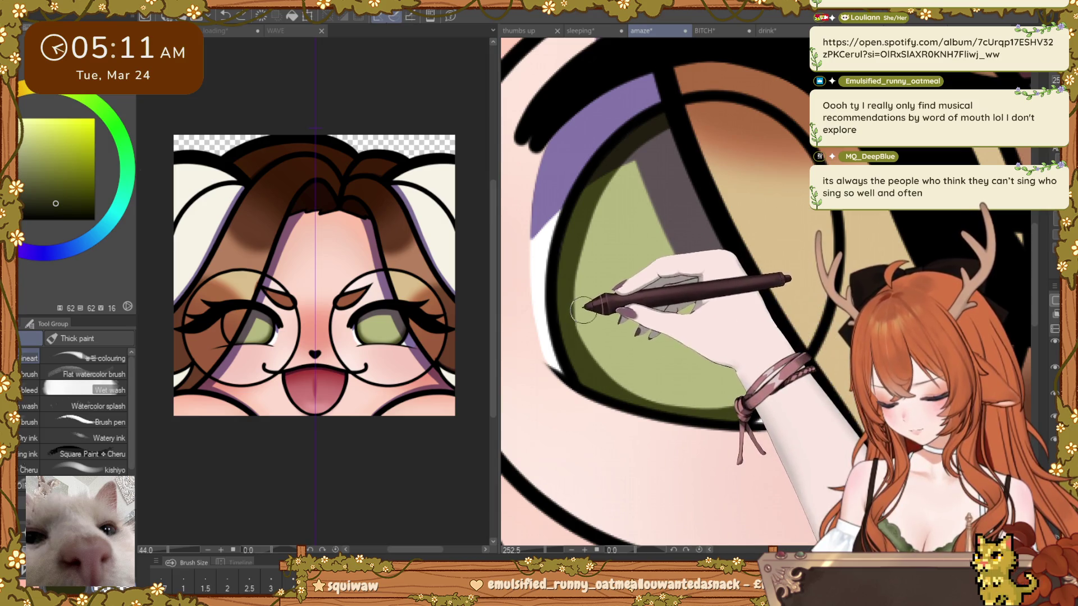
left_click_drag(637, 227, 756, 348)
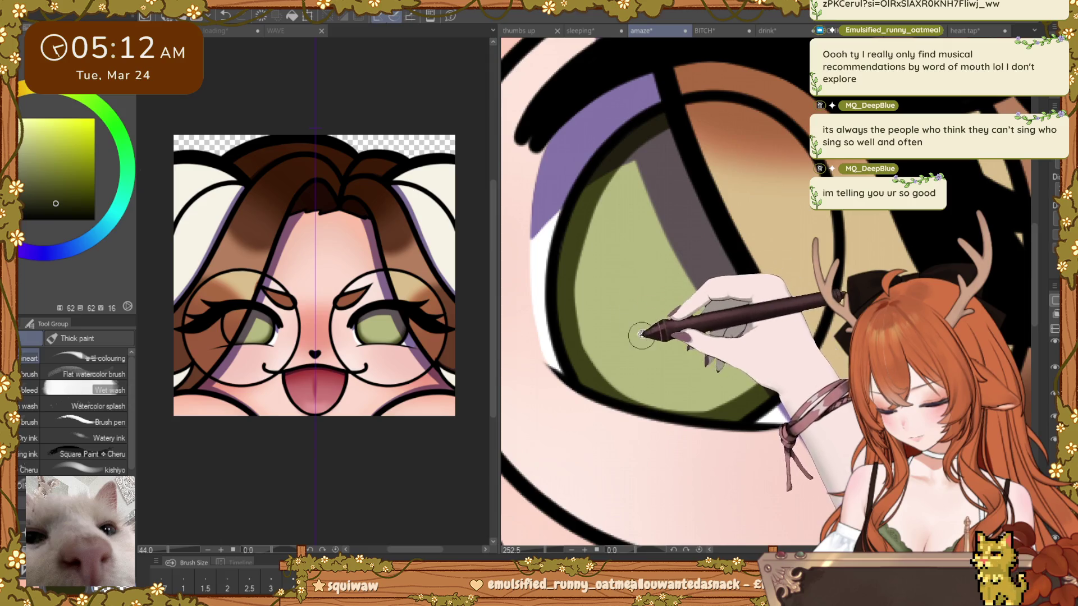
scroll(653, 330, "down", 5)
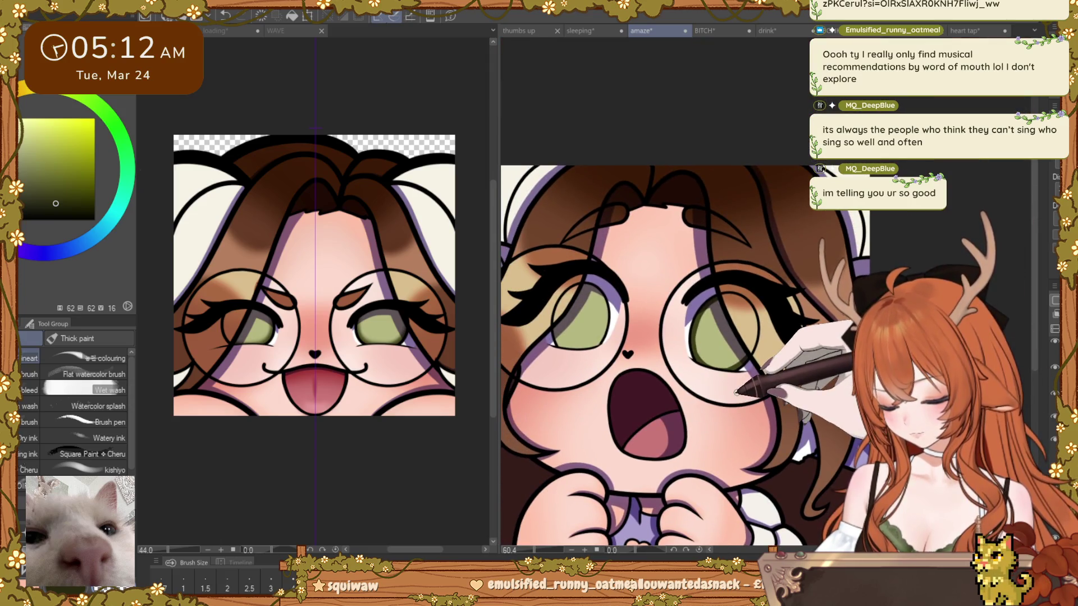
scroll(711, 363, "up", 3)
scroll(712, 358, "up", 2)
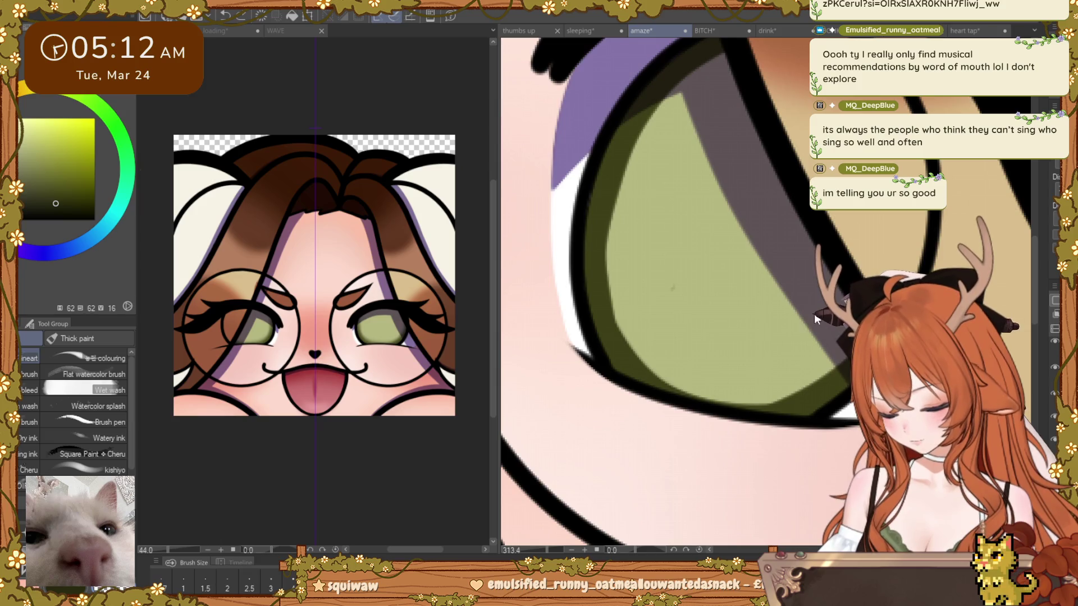
scroll(684, 162, "up", 2)
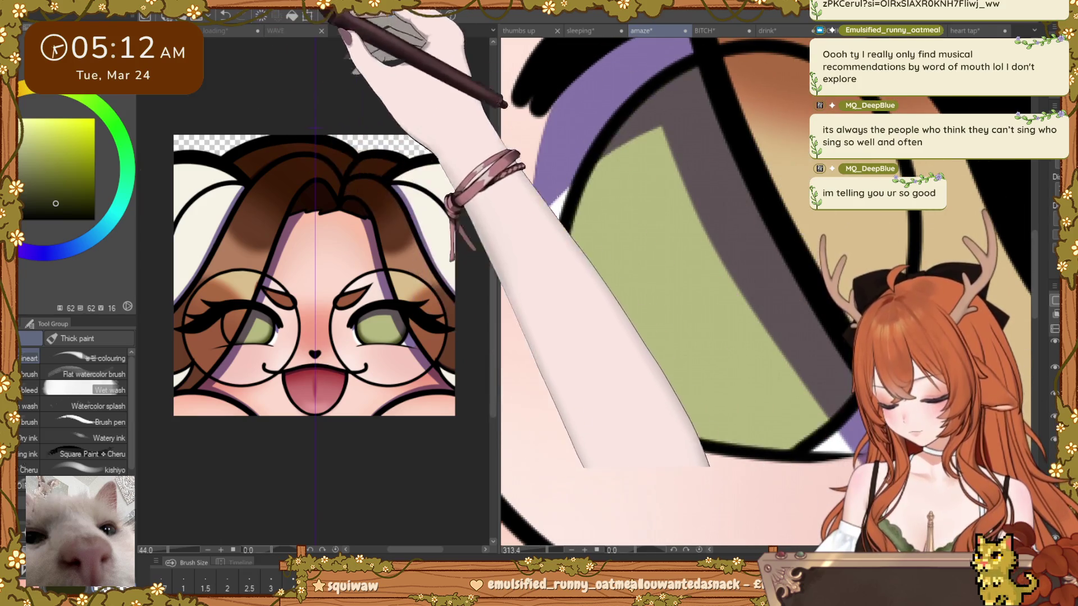
mouse_move(703, 216)
left_mouse_down()
mouse_move(600, 383)
mouse_move(578, 252)
mouse_move(650, 100)
left_mouse_up()
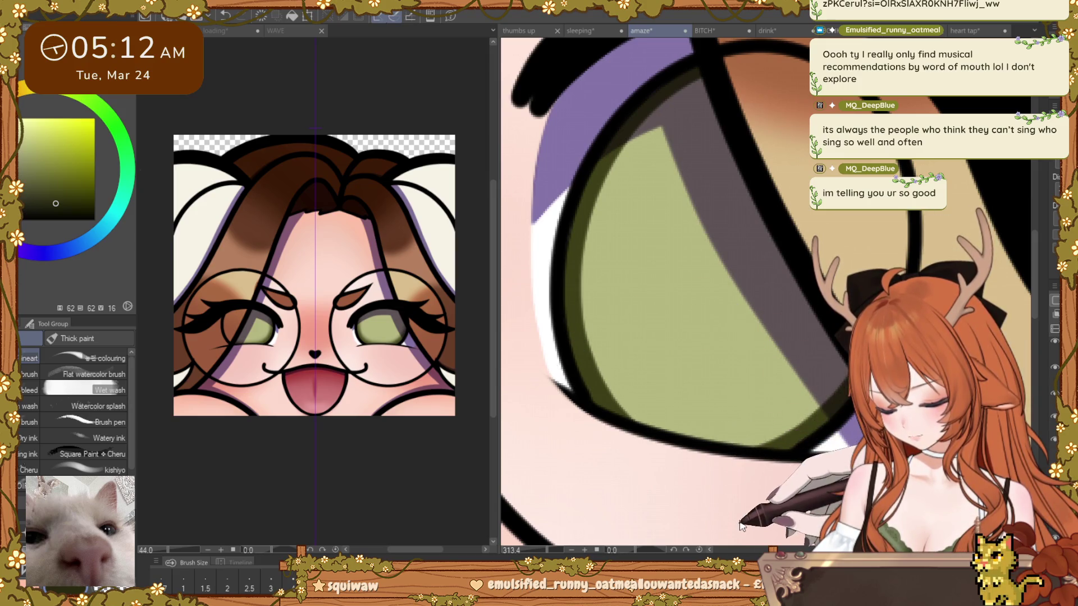
Step: Draw an ellipse around the glasses lens, fit it to the iris and commit it with Enter
mouse_move(697, 488)
left_mouse_down()
mouse_move(814, 415)
mouse_move(502, 416)
left_mouse_up()
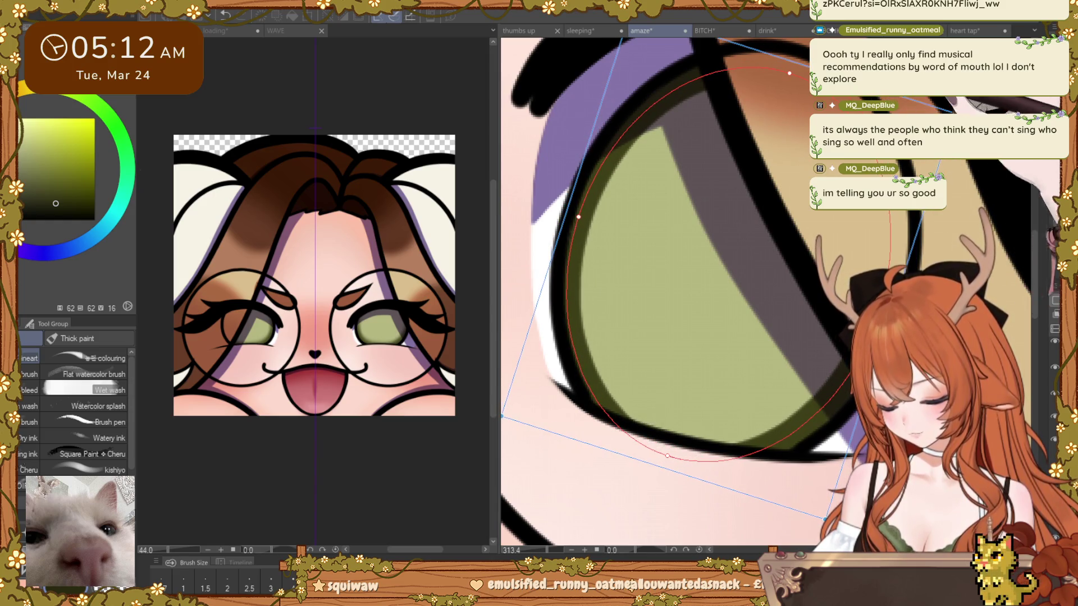
left_click_drag(502, 416, 502, 417)
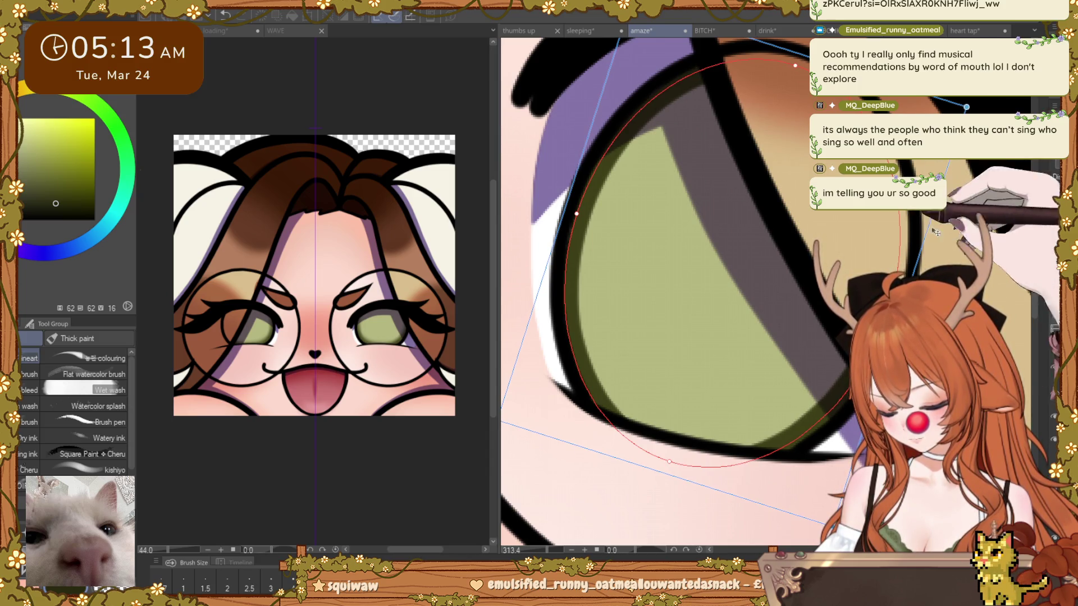
key("Return")
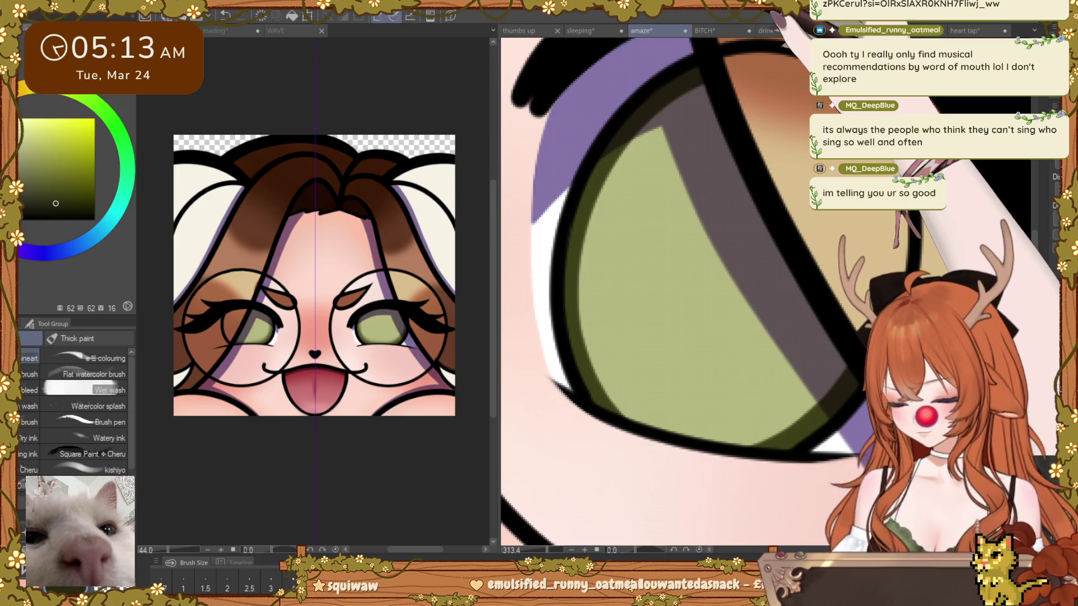
scroll(612, 382, "down", 3)
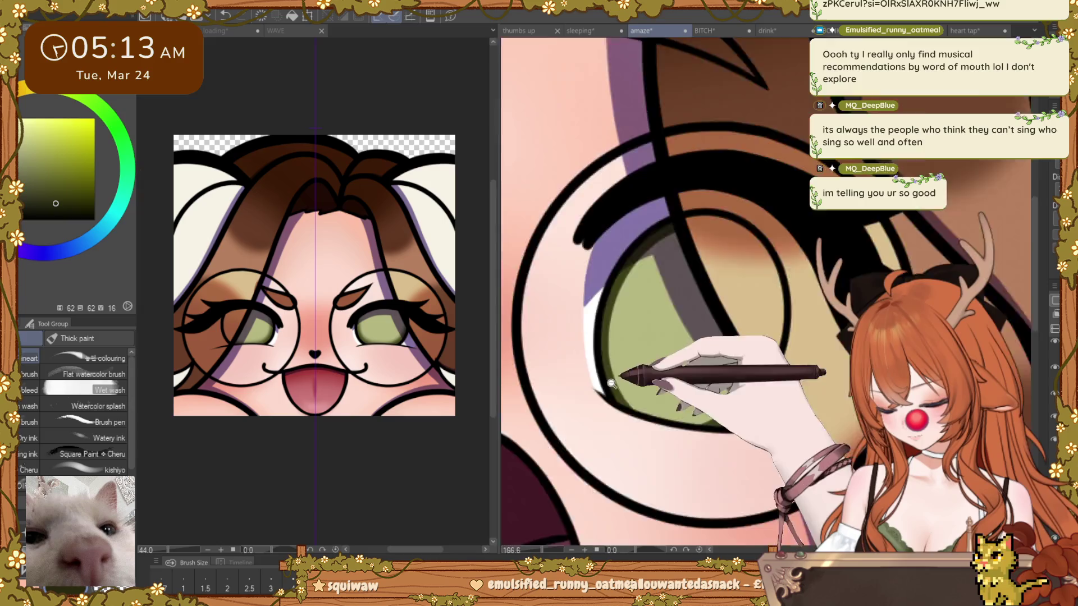
scroll(612, 383, "down", 2)
scroll(612, 383, "down", 1)
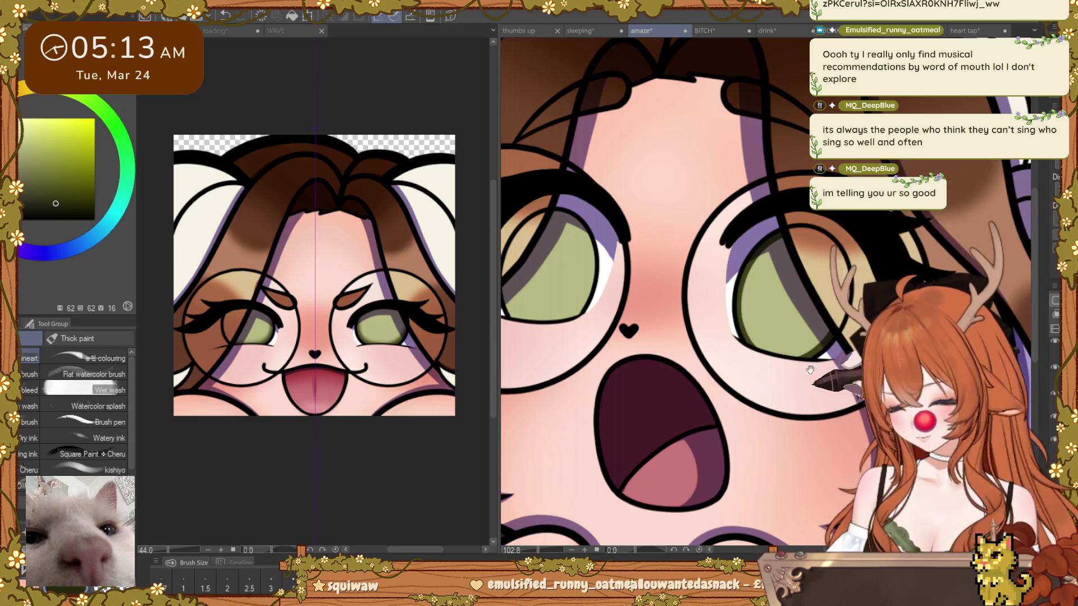
scroll(769, 293, "down", 1)
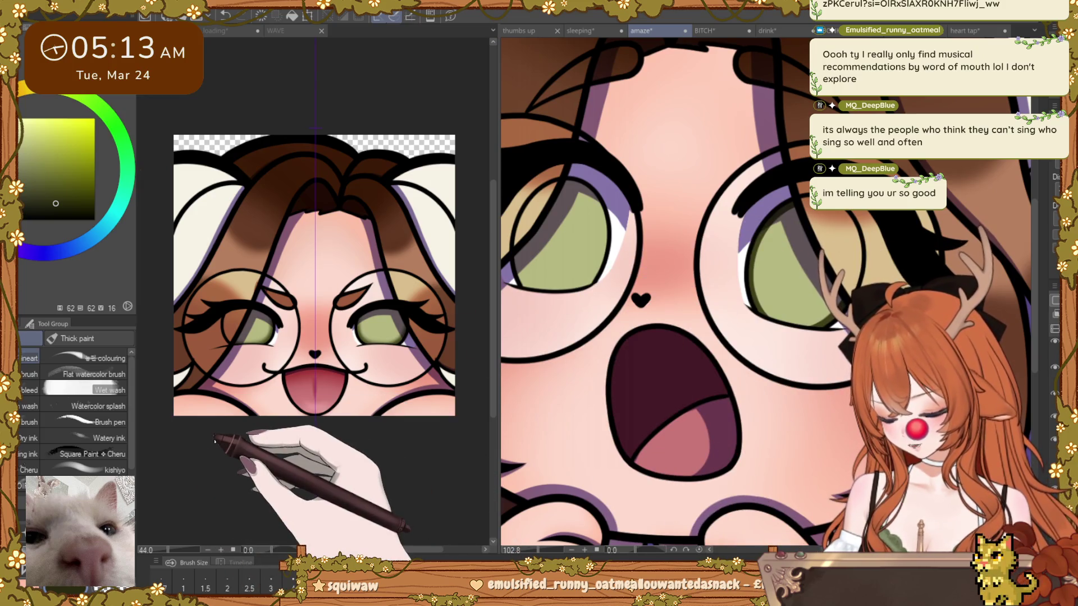
Step: Blur the iris's lower edge, dark band and grey shading, then return to Thick paint brushes
key("j")
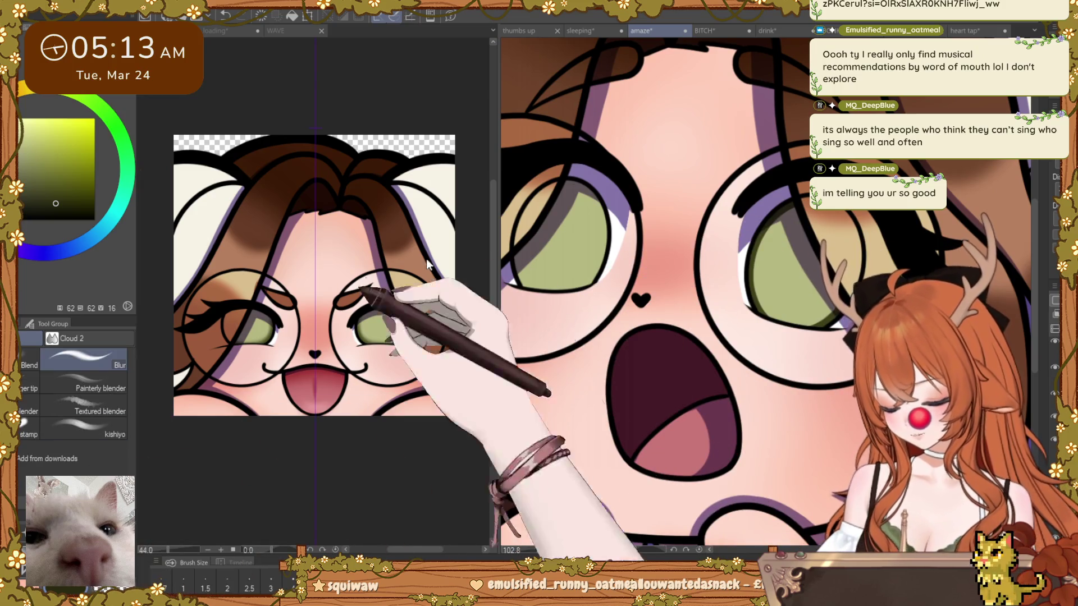
scroll(729, 337, "up", 2)
scroll(729, 336, "up", 2)
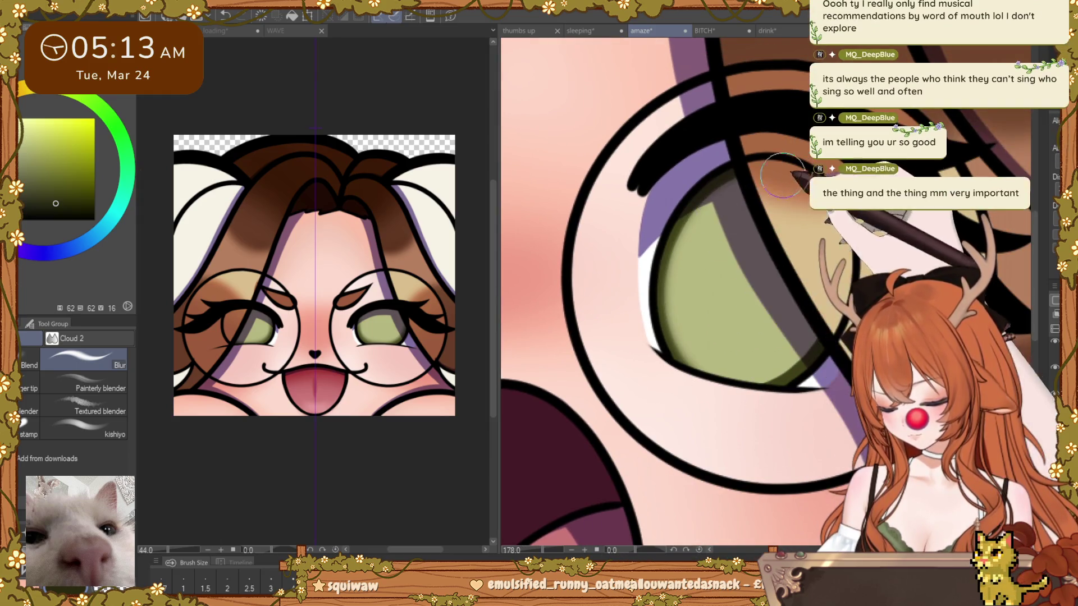
left_click_drag(674, 282, 747, 394)
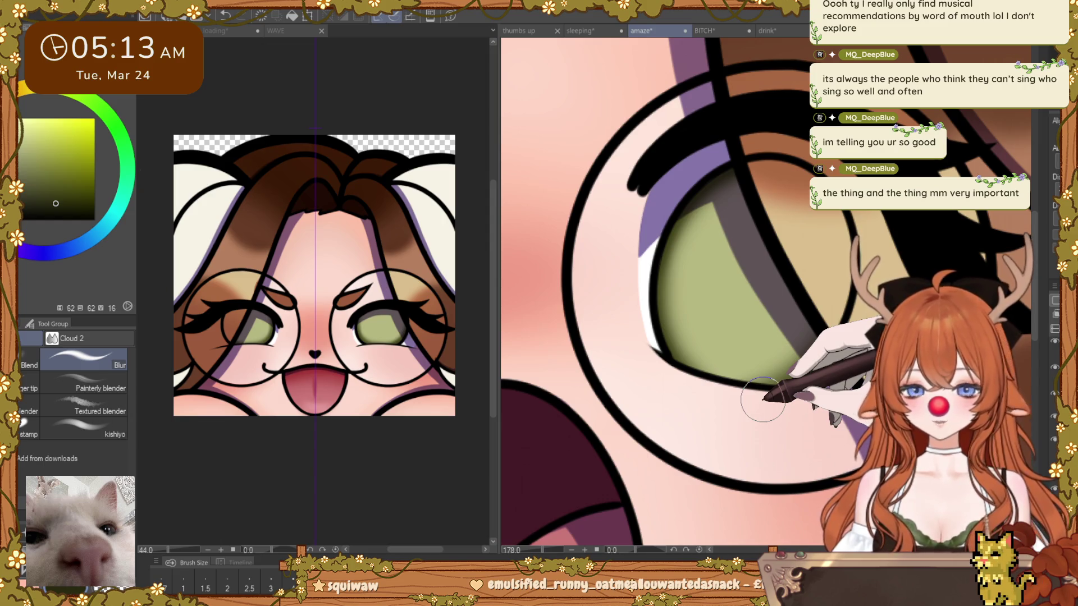
left_click_drag(697, 284, 752, 244)
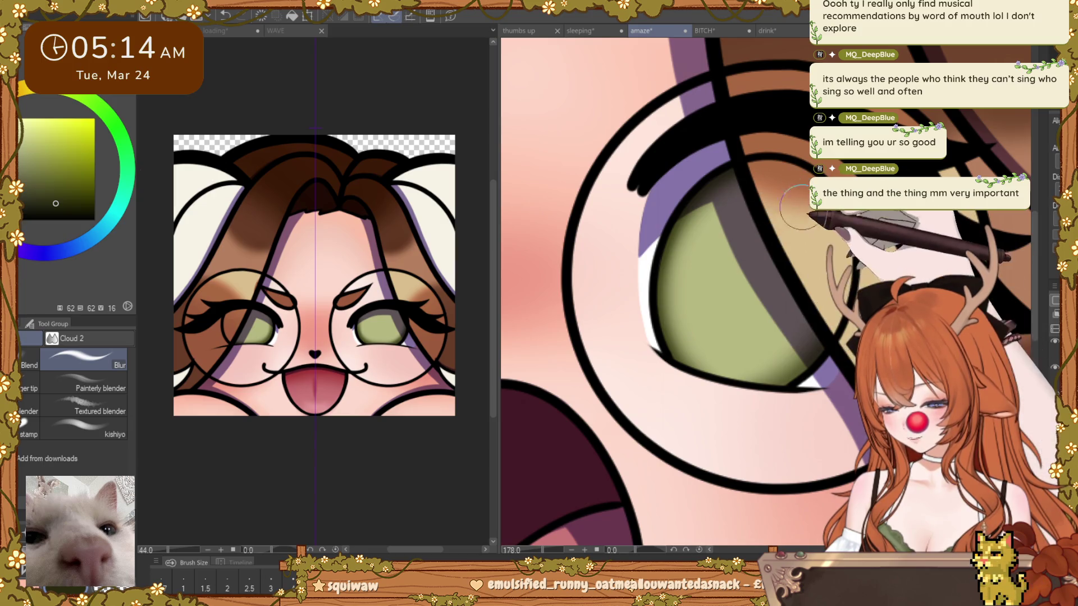
mouse_move(798, 208)
left_mouse_down()
mouse_move(688, 303)
mouse_move(722, 253)
mouse_move(734, 181)
mouse_move(732, 197)
left_mouse_up()
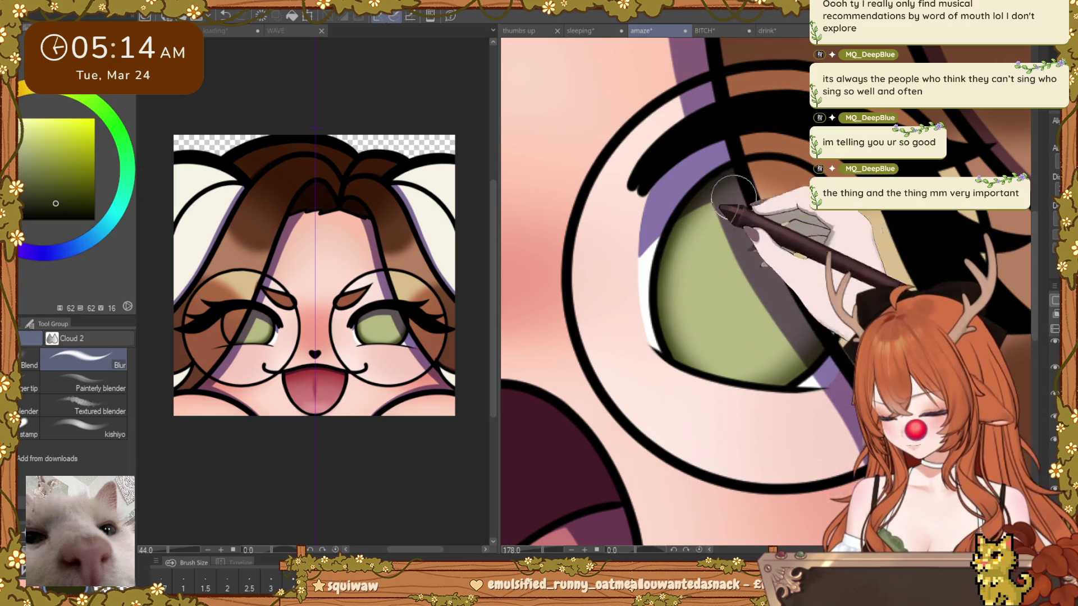
scroll(733, 199, "down", 3)
scroll(689, 333, "up", 3)
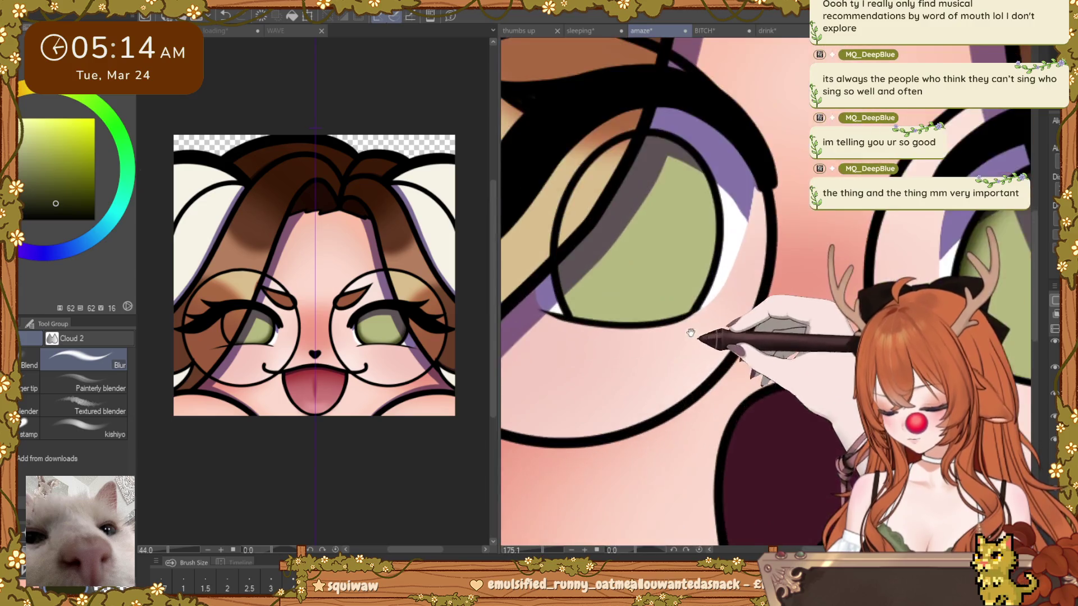
left_click_drag(690, 334, 724, 359)
key("b")
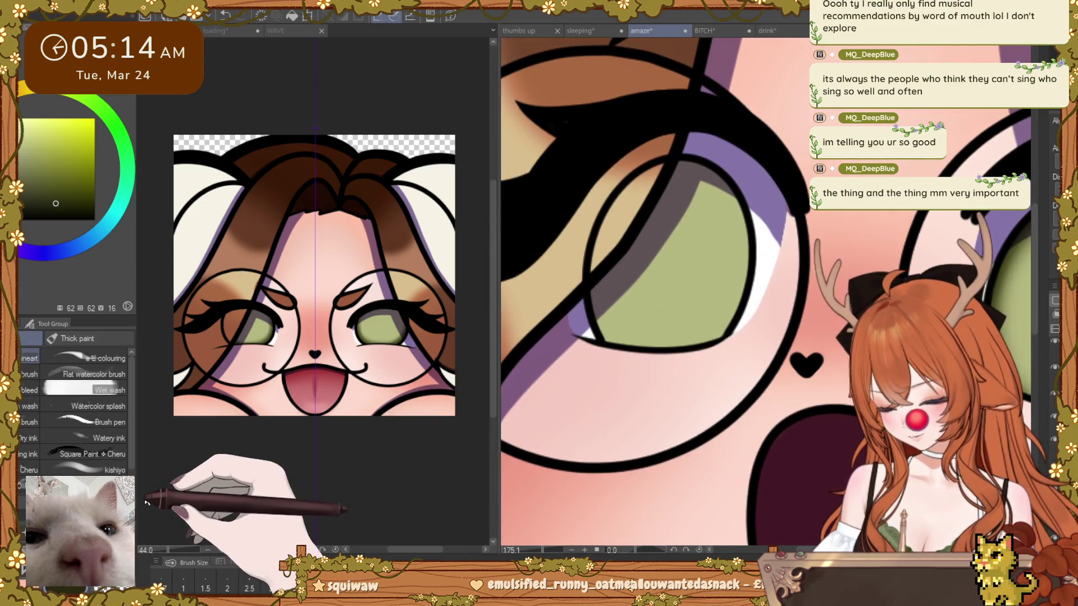
scroll(649, 236, "up", 4)
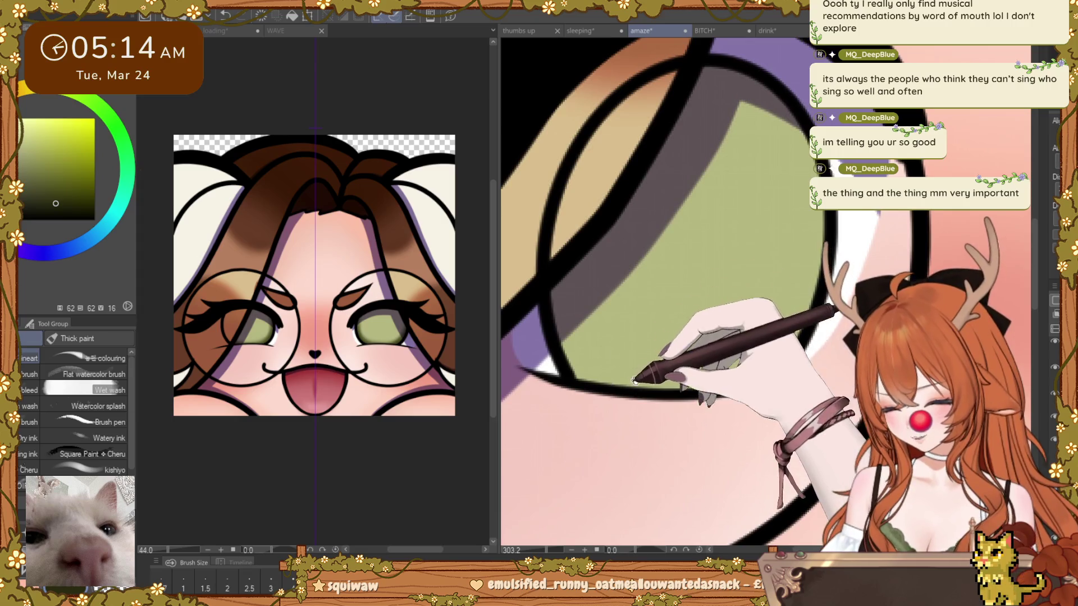
scroll(563, 356, "down", 2)
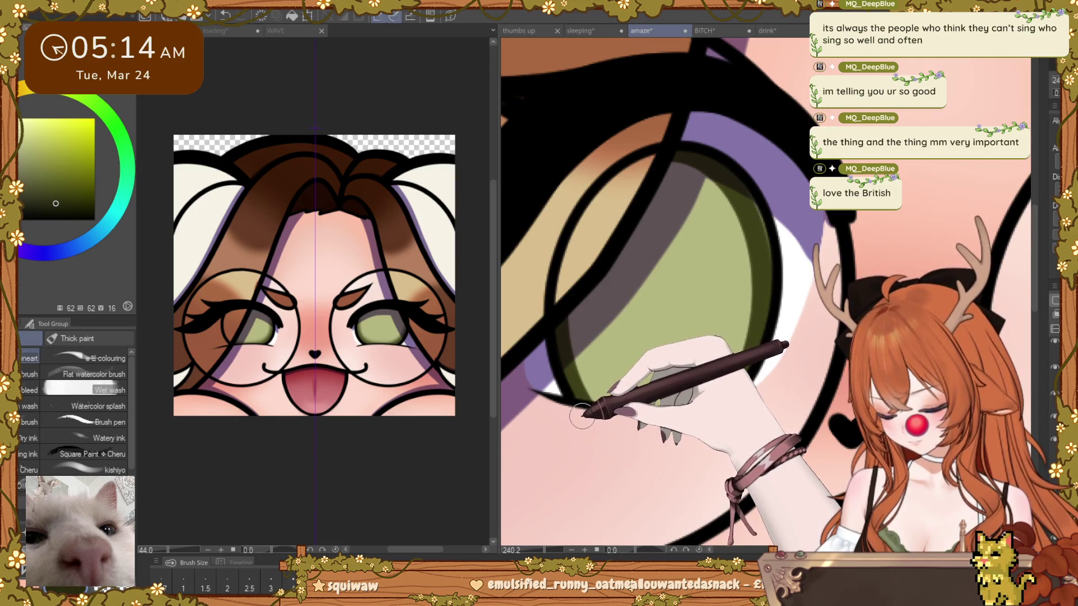
Step: Drag out a new ellipse outline over the other green iris
left_click_drag(758, 472, 563, 126)
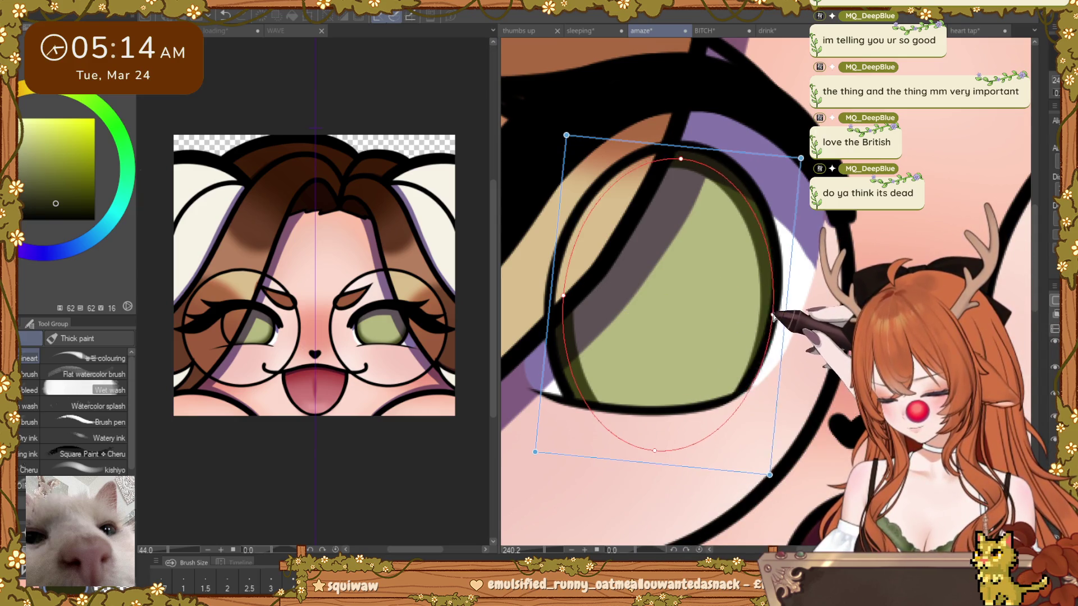
Step: Resize, nudge and tilt the ellipse clockwise to match the iris, then commit it
left_click_drag(771, 312, 767, 316)
left_click_drag(763, 473, 753, 467)
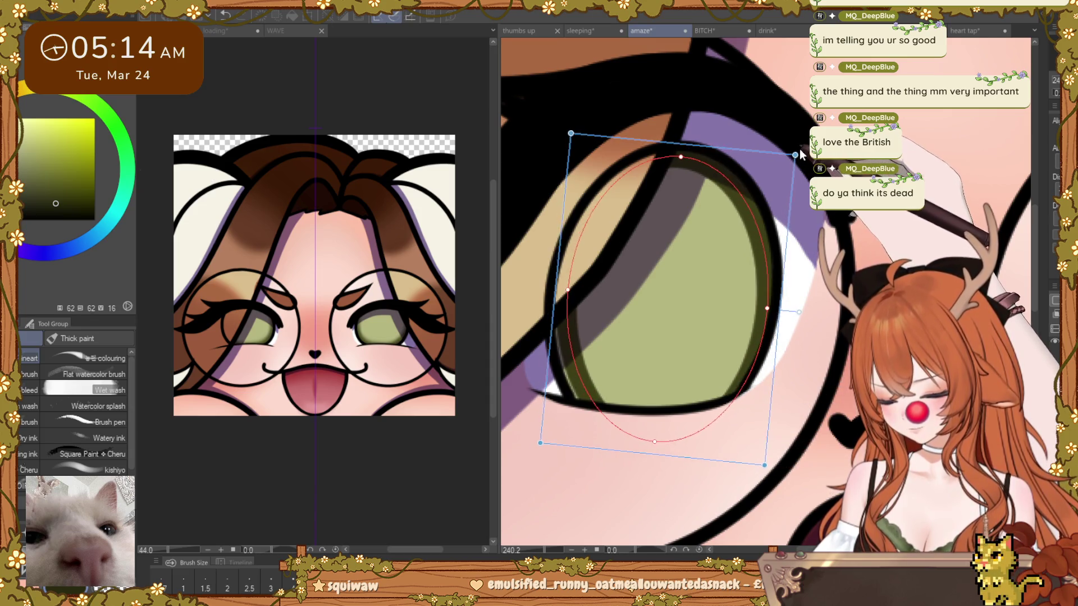
left_click_drag(648, 326, 650, 325)
left_click_drag(565, 290, 559, 292)
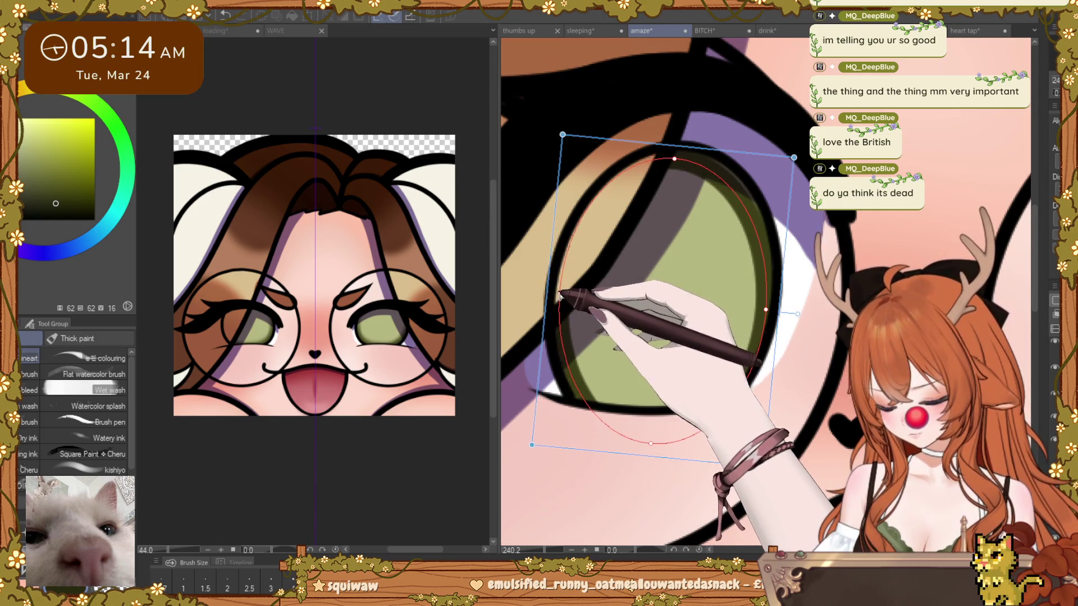
left_click_drag(765, 305, 769, 300)
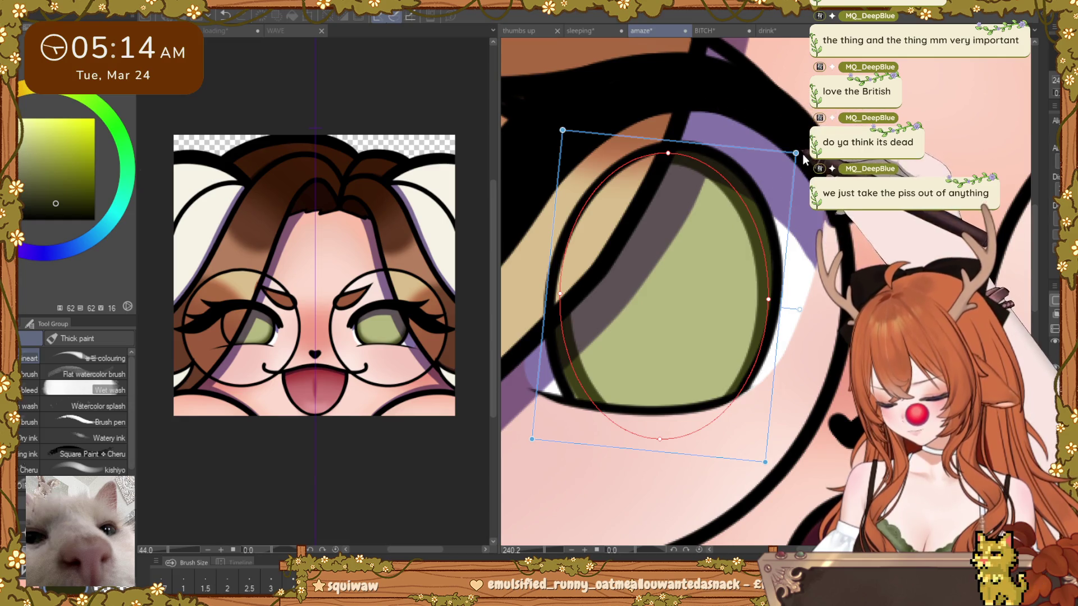
left_click_drag(814, 322, 802, 322)
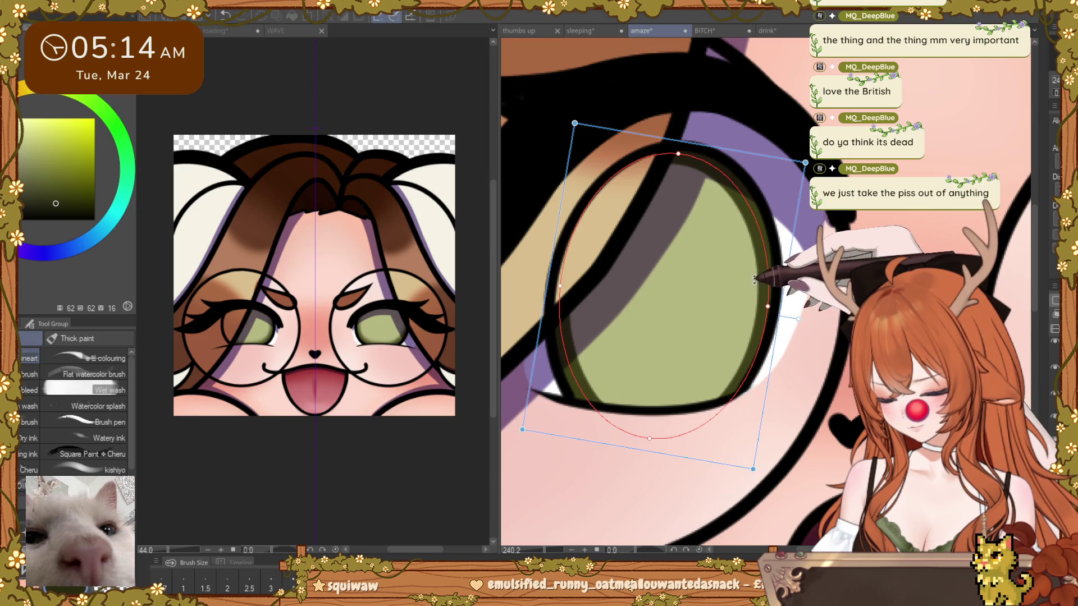
key("Return")
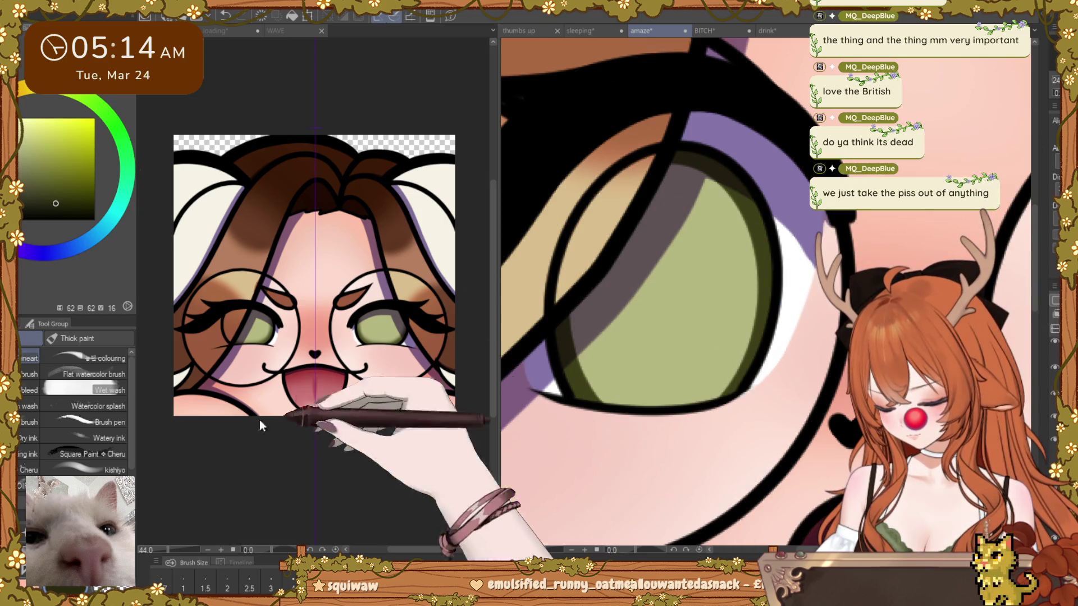
Step: Switch to the blending brushes and rotate the canvas slightly to blur the second iris
key("j")
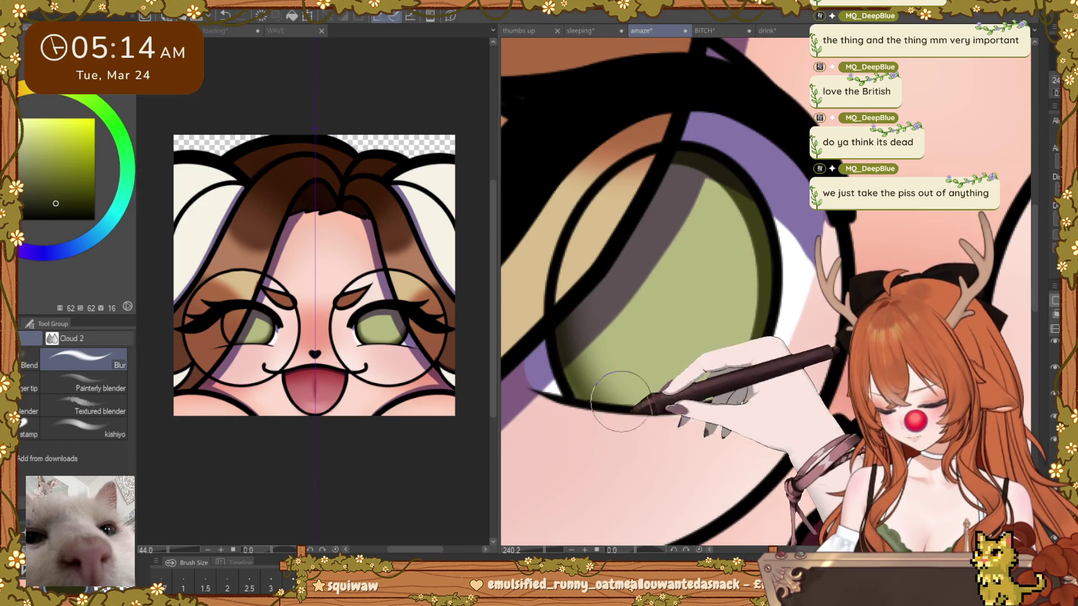
key("-")
key("-")
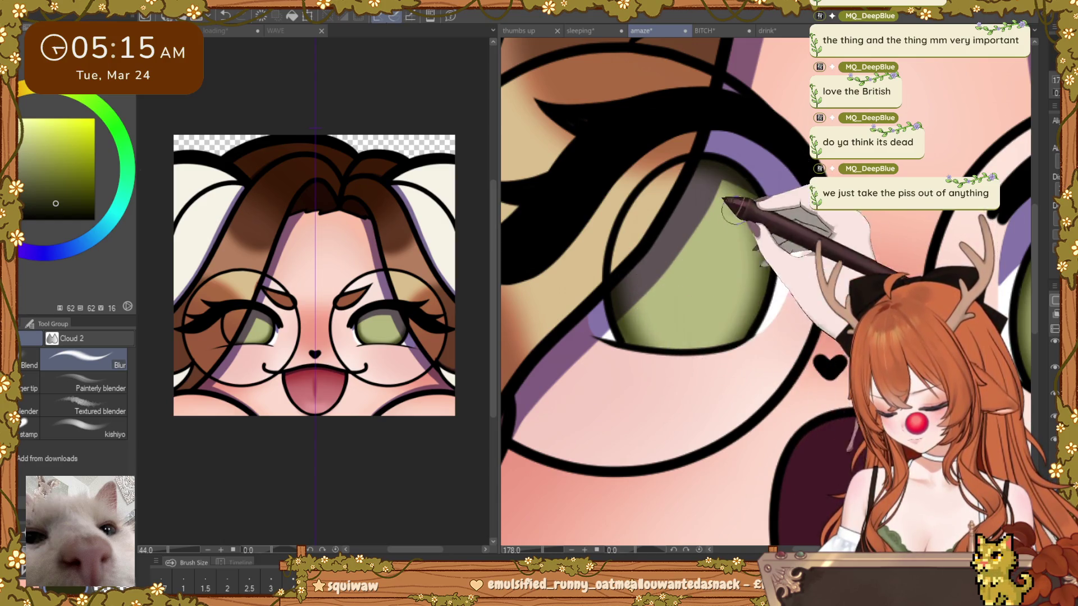
scroll(711, 304, "down", 5)
scroll(817, 335, "up", 3)
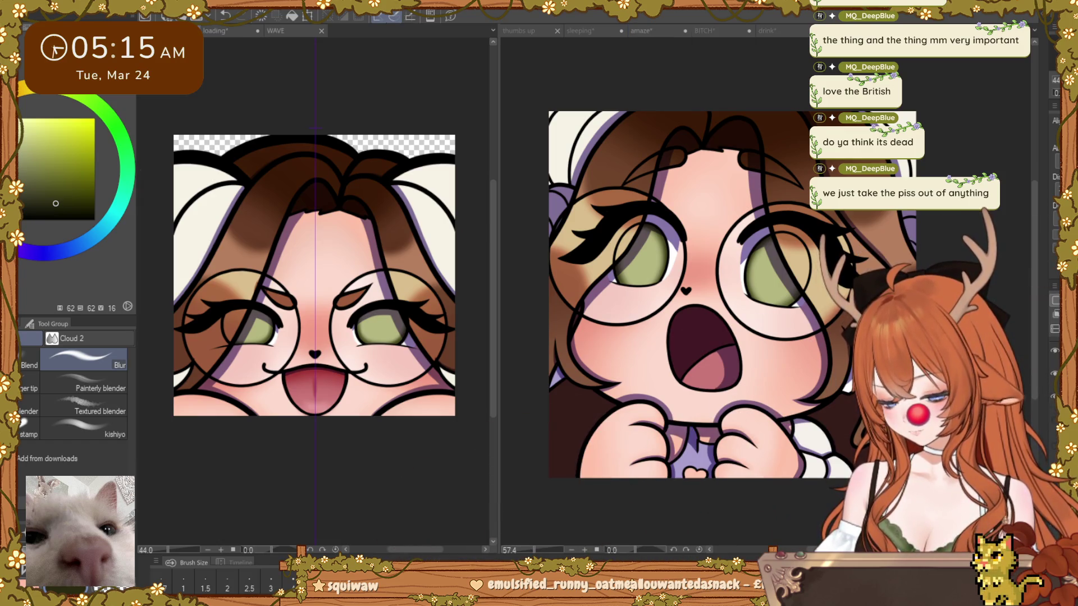
Step: Make the amaze emote canvas active and ready the Thick paint brushes on the eye
left_click_drag(211, 189, 221, 295)
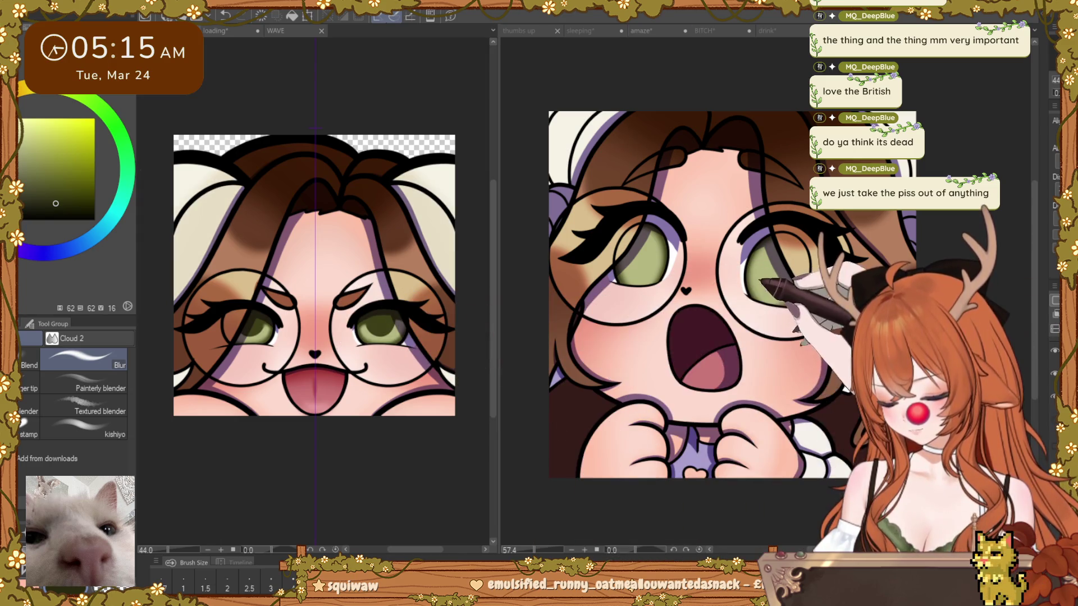
left_click(762, 281)
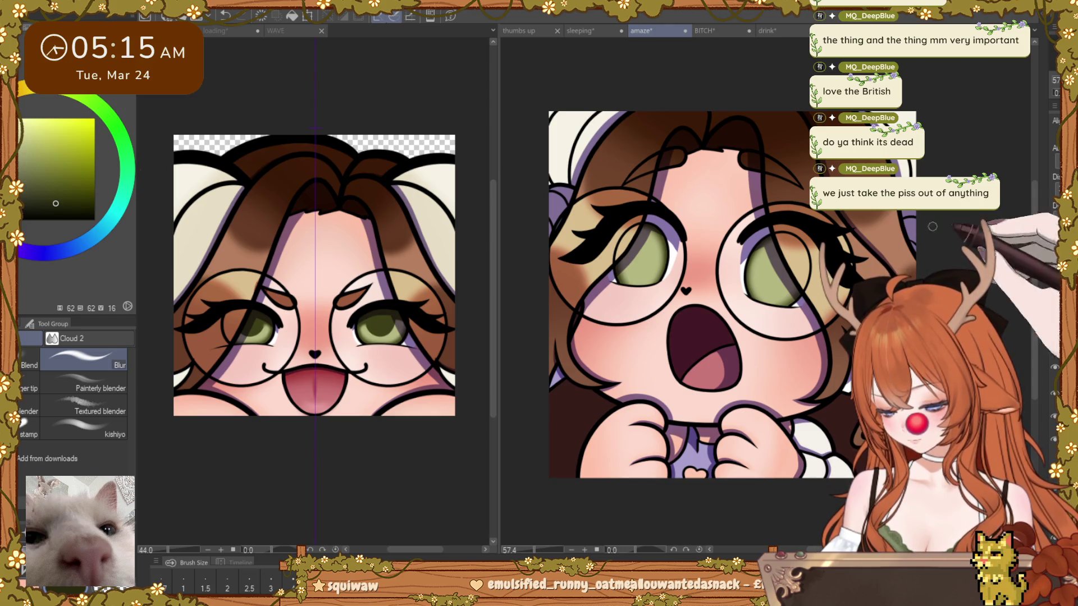
scroll(749, 269, "up", 2)
scroll(750, 268, "up", 1)
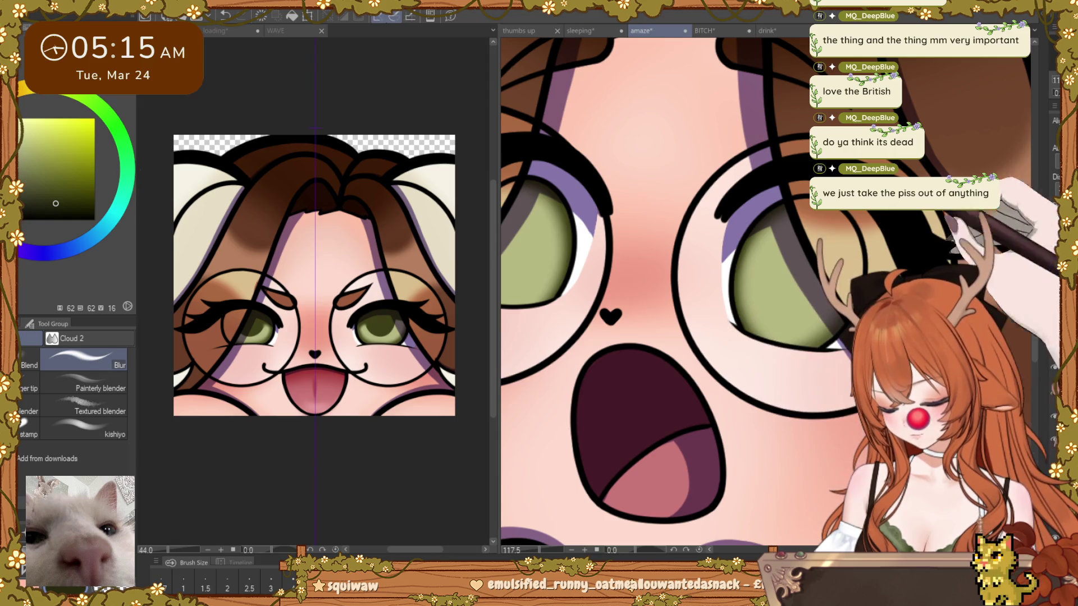
scroll(760, 294, "up", 1)
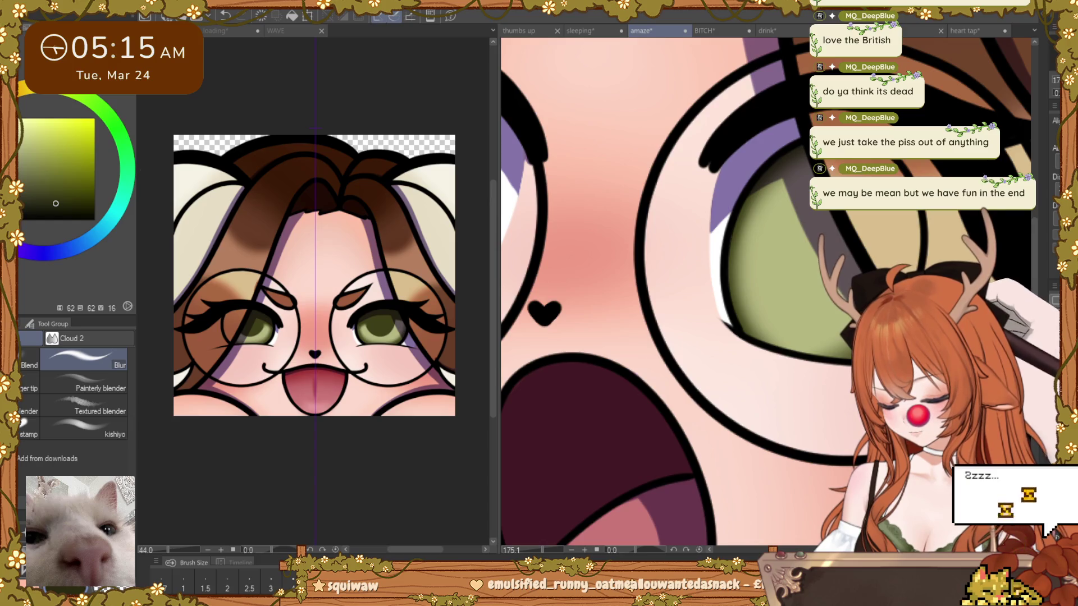
key("b")
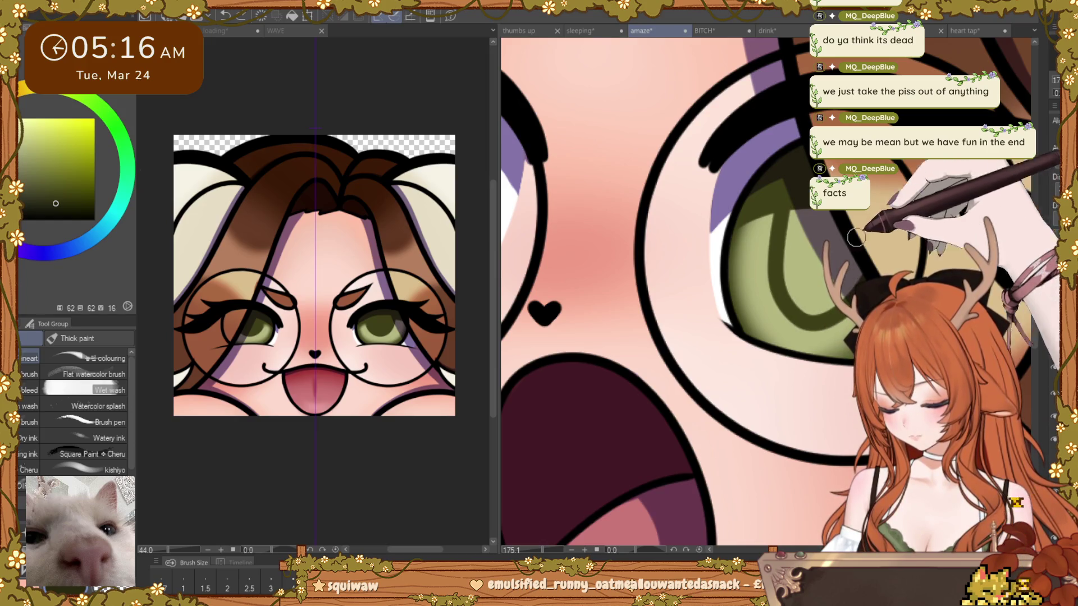
Step: Paint a darker green arc into the right iris and outline an oval over it
left_click_drag(782, 214, 837, 350)
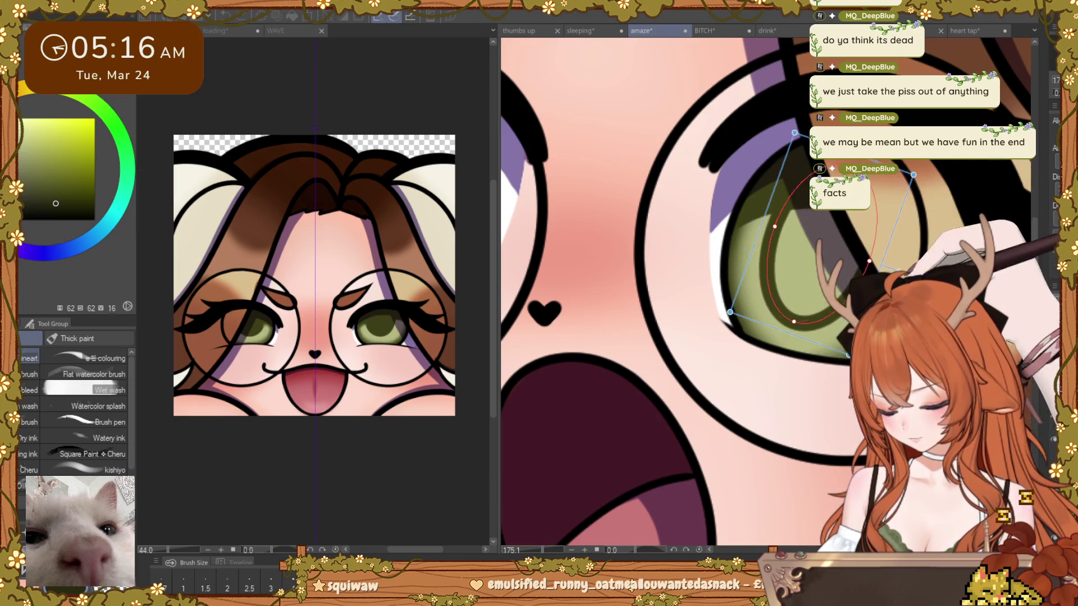
left_click_drag(691, 157, 745, 381)
left_click_drag(791, 297, 844, 292)
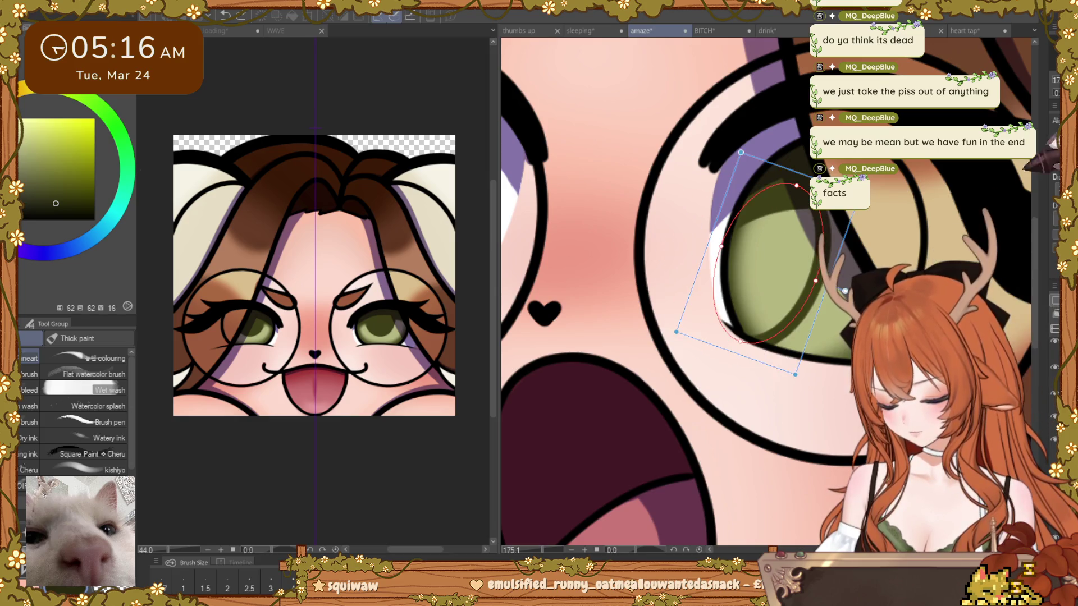
scroll(757, 287, "down", 1)
scroll(757, 286, "down", 2)
scroll(758, 287, "down", 2)
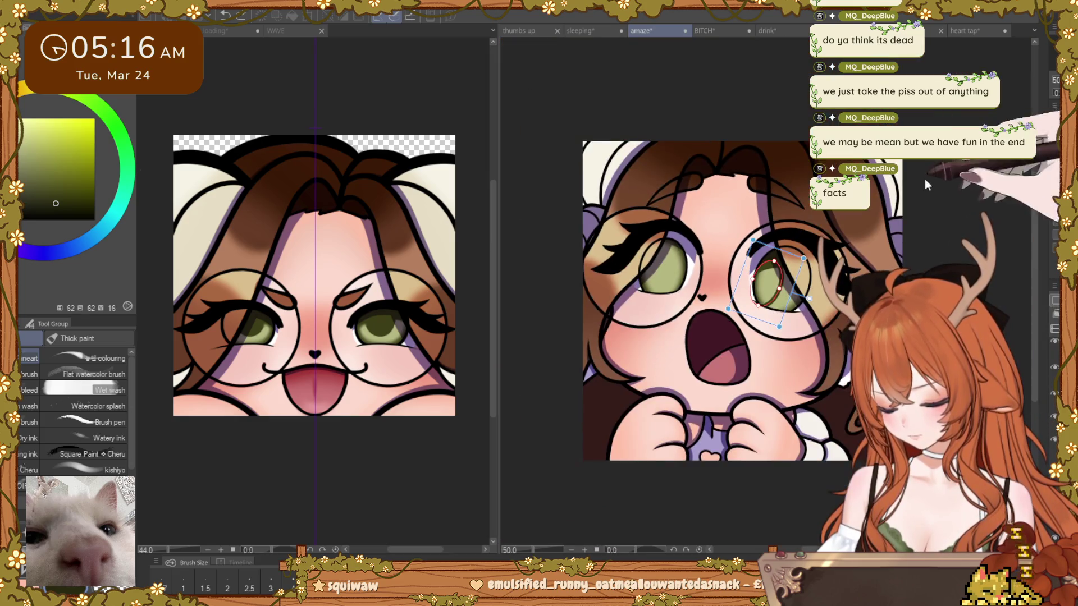
scroll(757, 287, "up", 1)
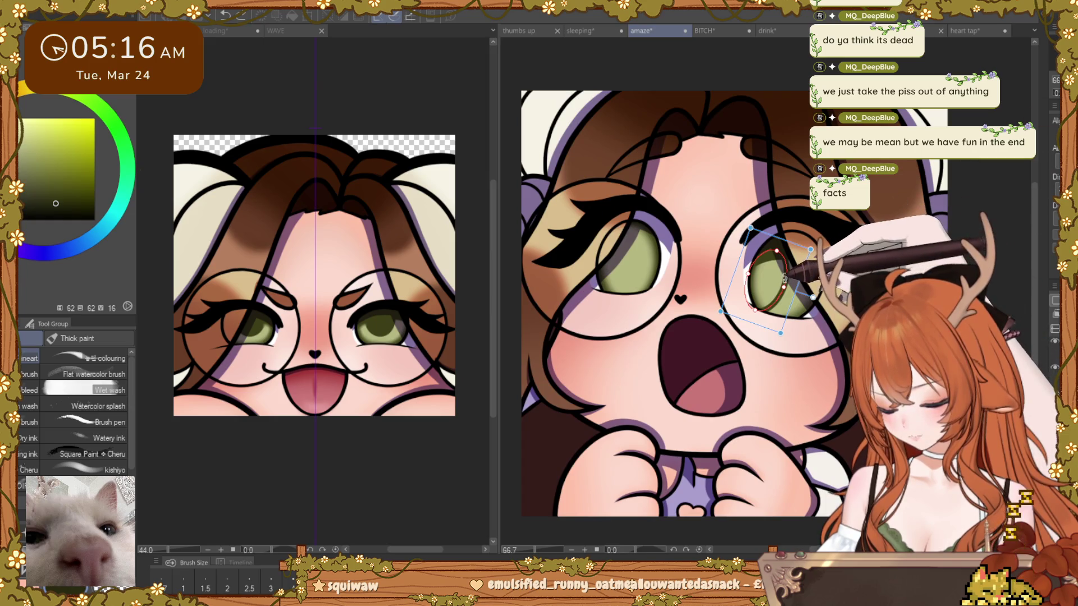
Step: Shrink and tilt the oval to fit inside the iris and apply it as the pupil shape
left_click_drag(787, 345, 800, 328)
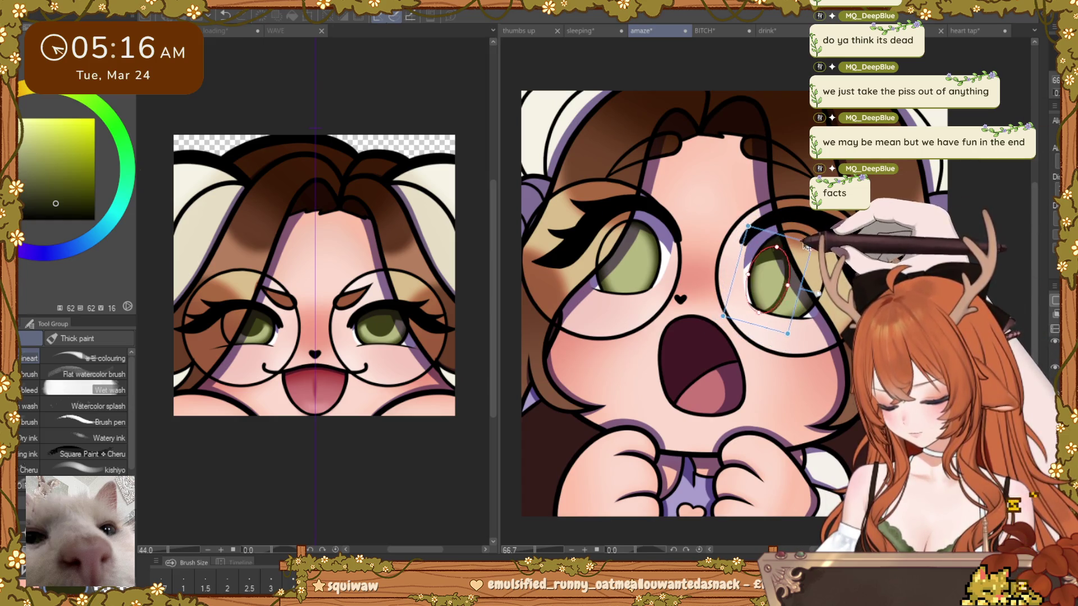
left_click_drag(818, 236, 825, 232)
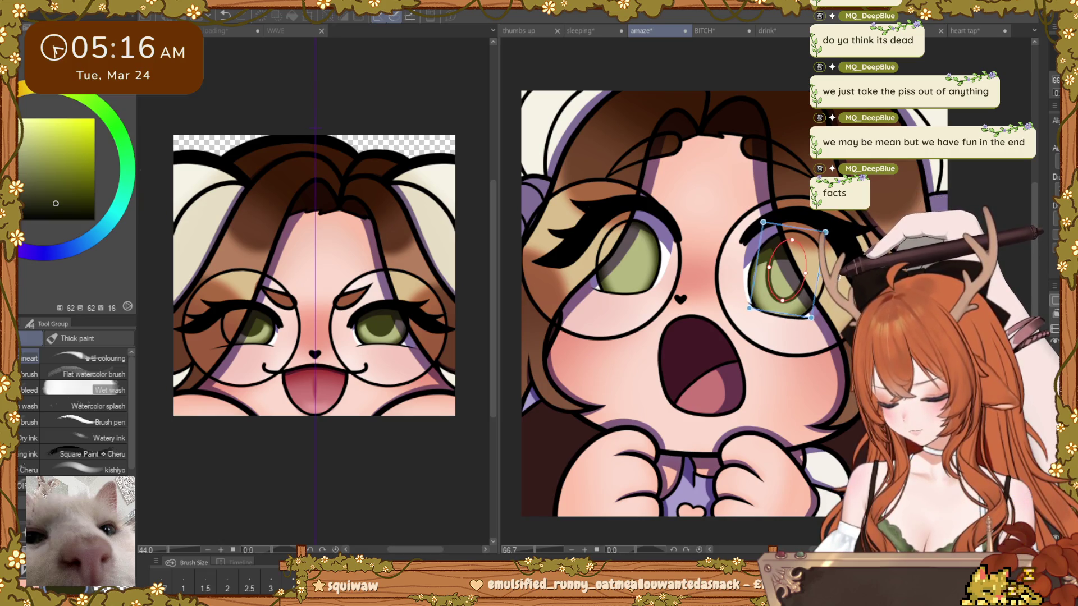
key("Return")
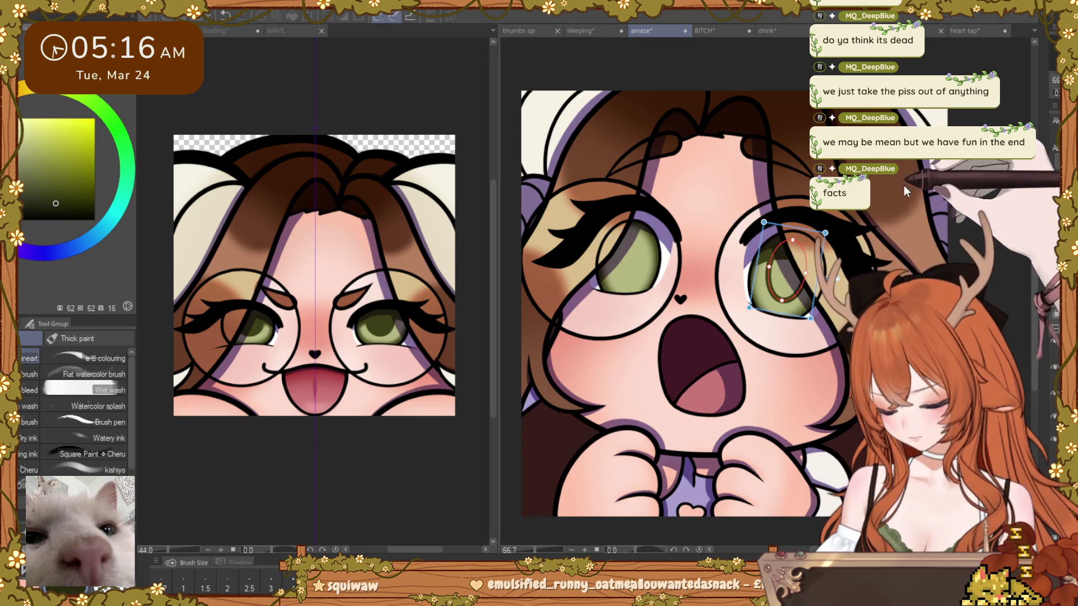
key("ctrl+plus")
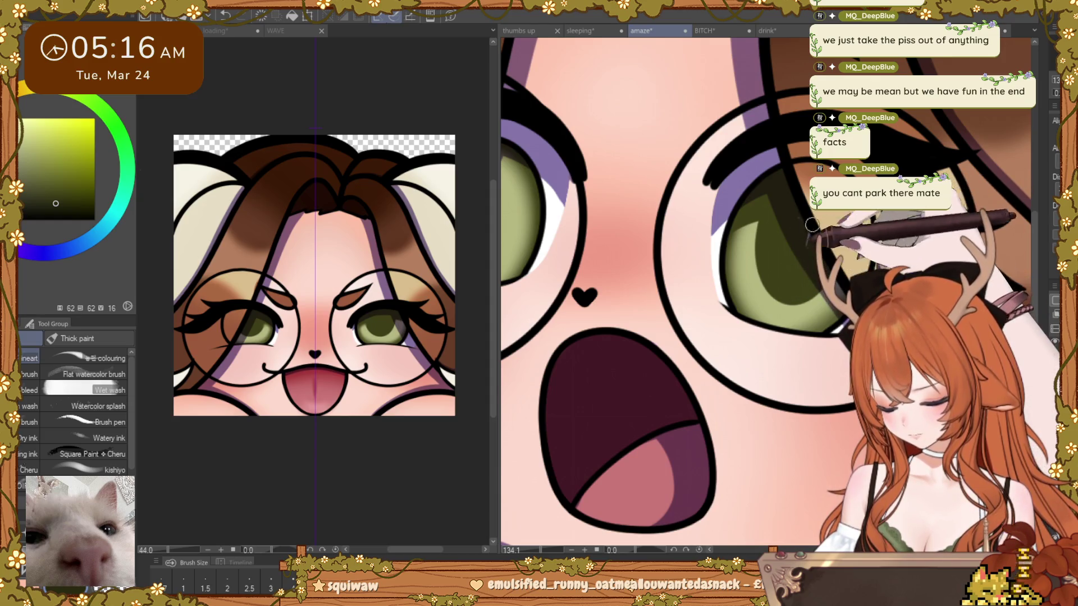
left_click(804, 209, "ctrl+alt")
left_click_drag(805, 210, 854, 350)
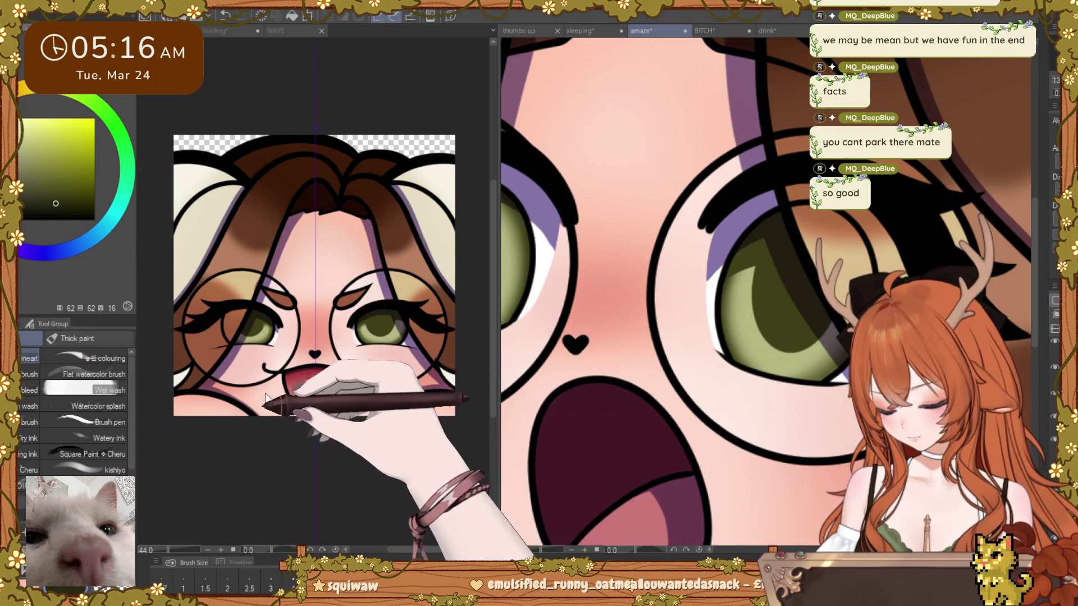
Step: Move a copy of the pupil shape onto the left-hand eye and set it in place
key("ctrl+t")
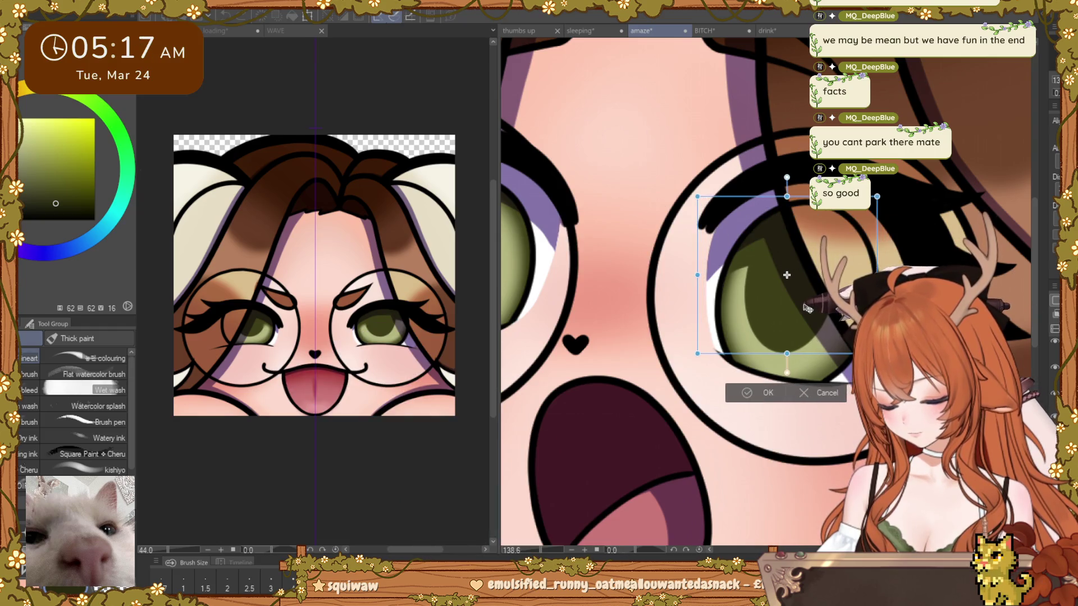
scroll(805, 308, "down", 5)
scroll(804, 309, "up", 1)
scroll(805, 308, "up", 2)
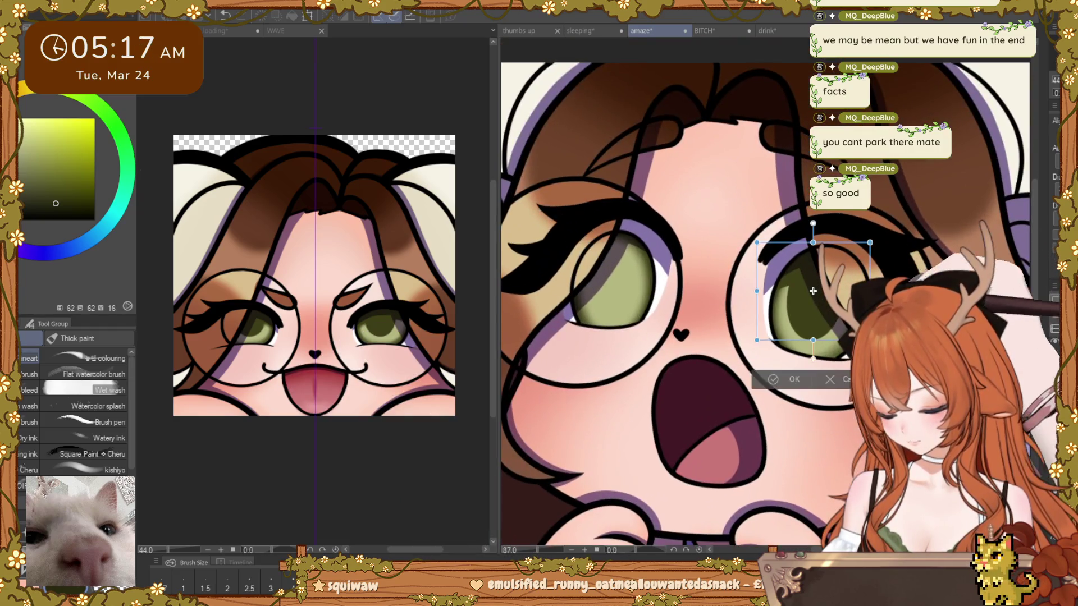
key("Return")
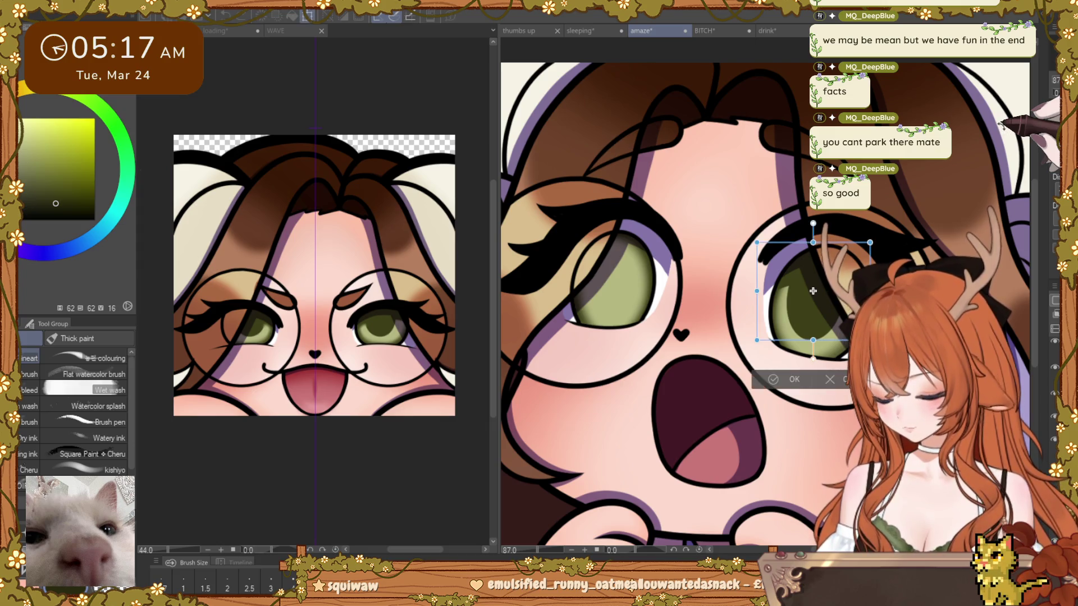
left_click_drag(833, 319, 627, 297)
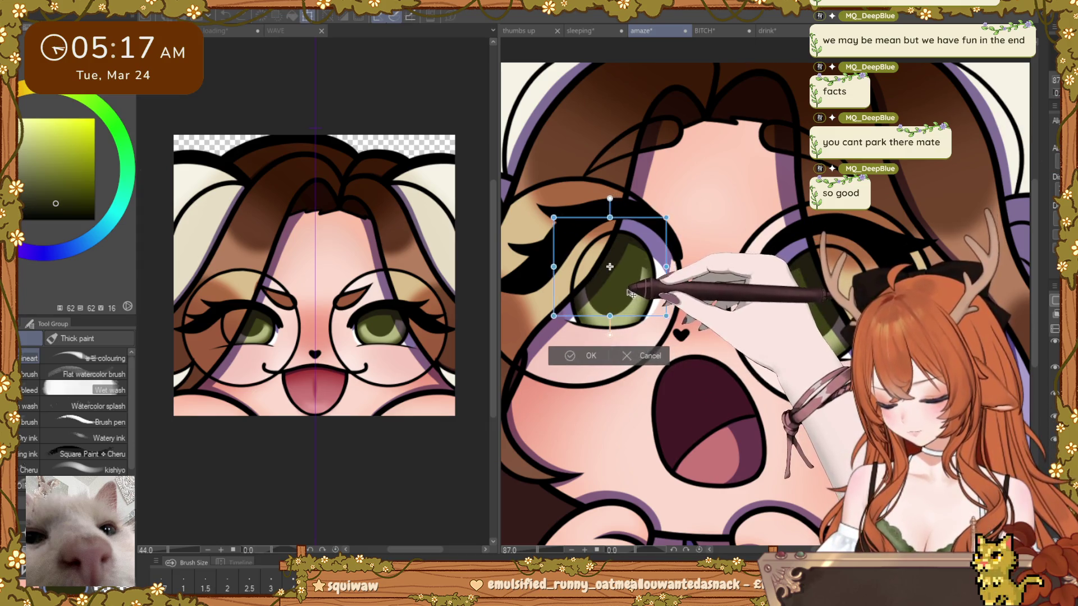
scroll(627, 296, "down", 2)
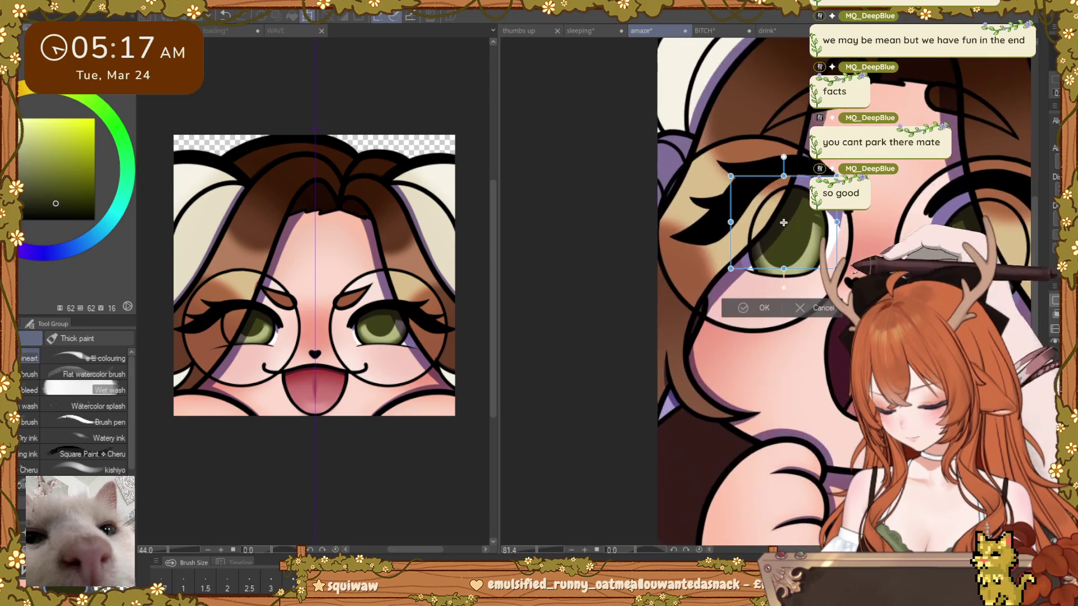
left_click_drag(781, 220, 781, 221)
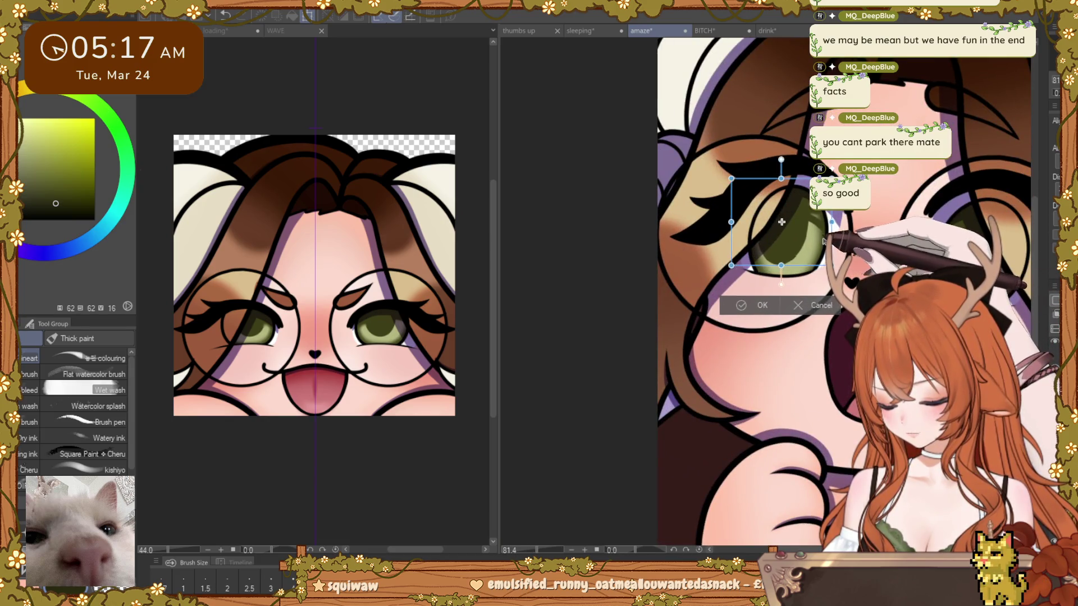
scroll(783, 222, "up", 2)
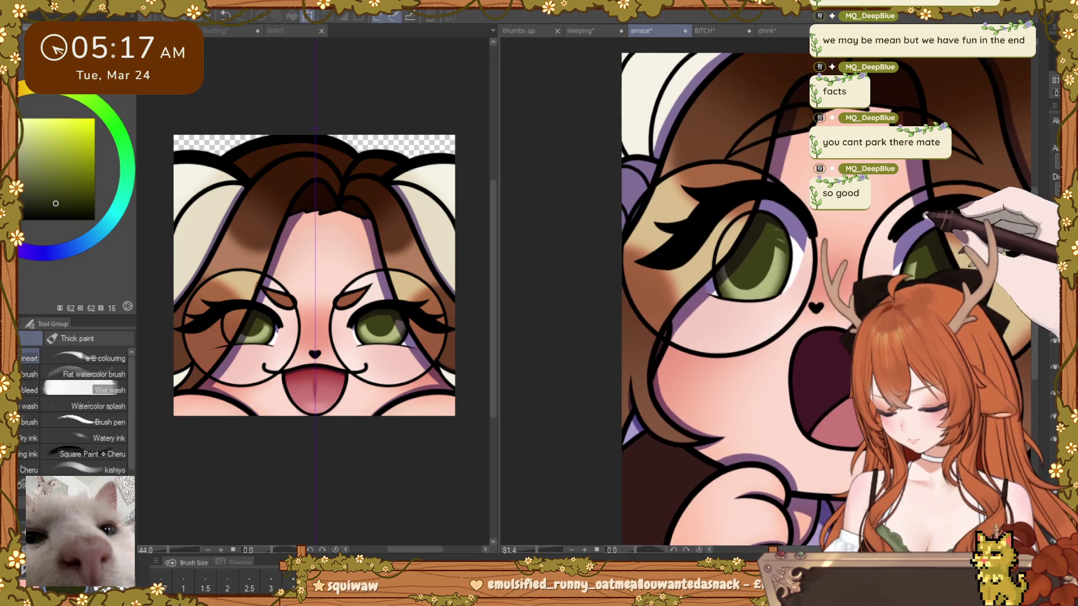
scroll(791, 240, "down", 4)
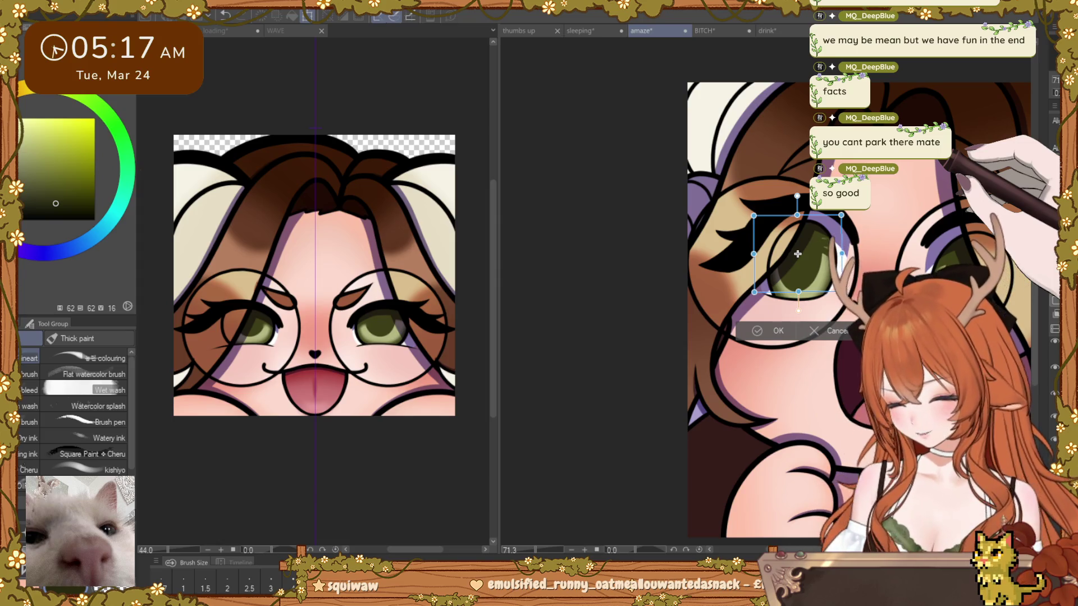
key("Return")
scroll(770, 228, "up", 2)
scroll(769, 229, "up", 3)
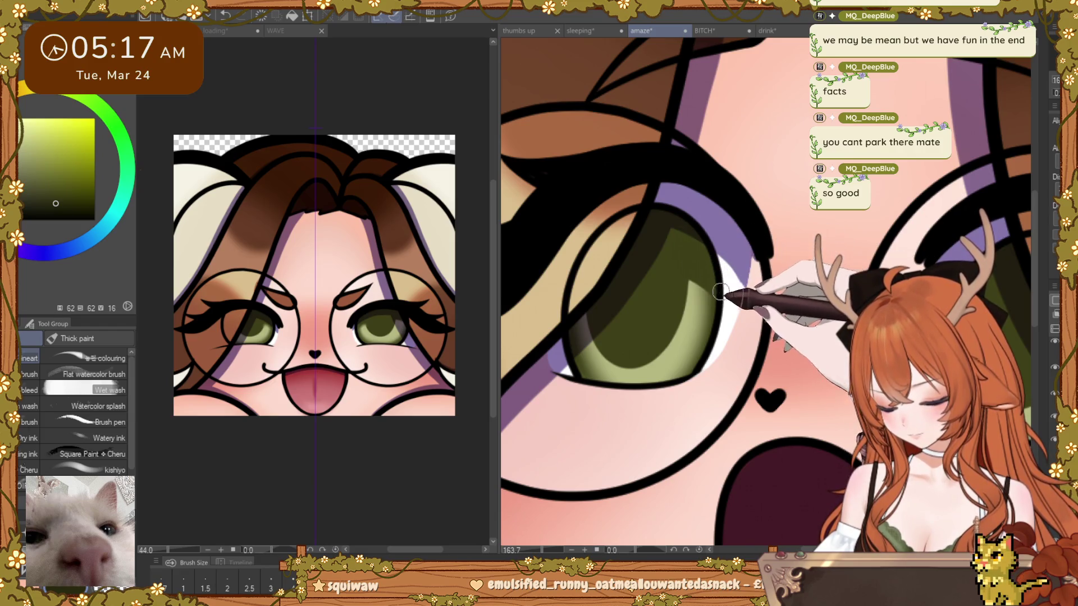
scroll(758, 299, "down", 5)
scroll(801, 313, "down", 2)
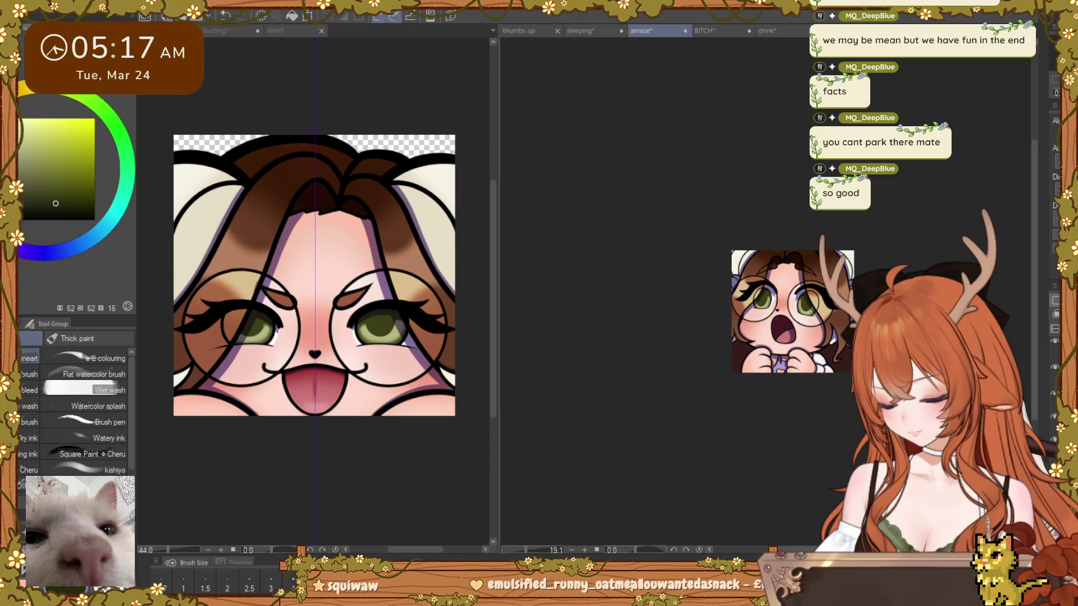
scroll(793, 317, "up", 4)
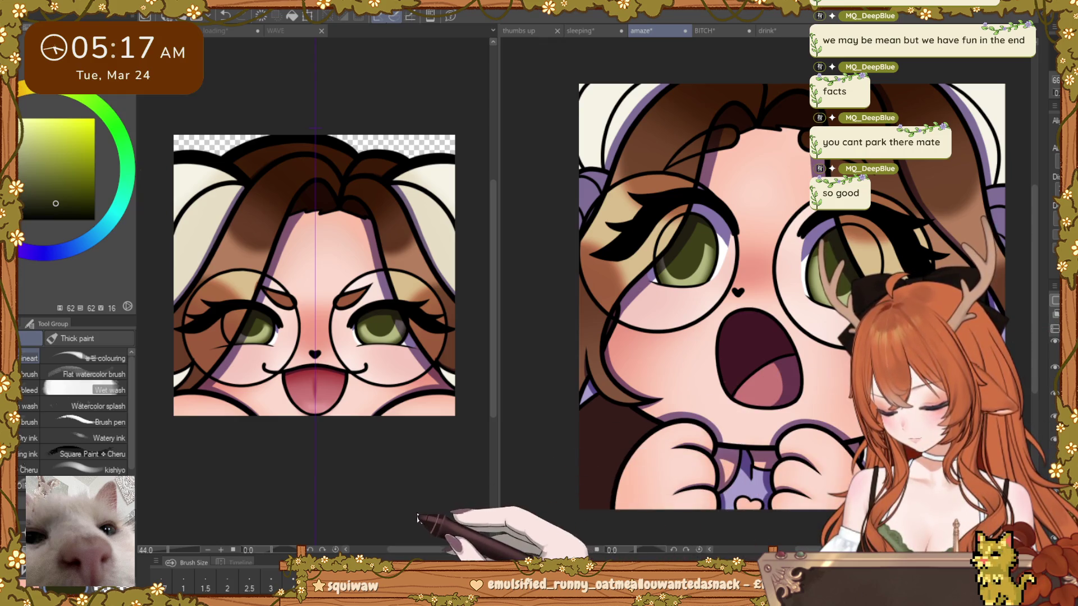
scroll(794, 312, "down", 5)
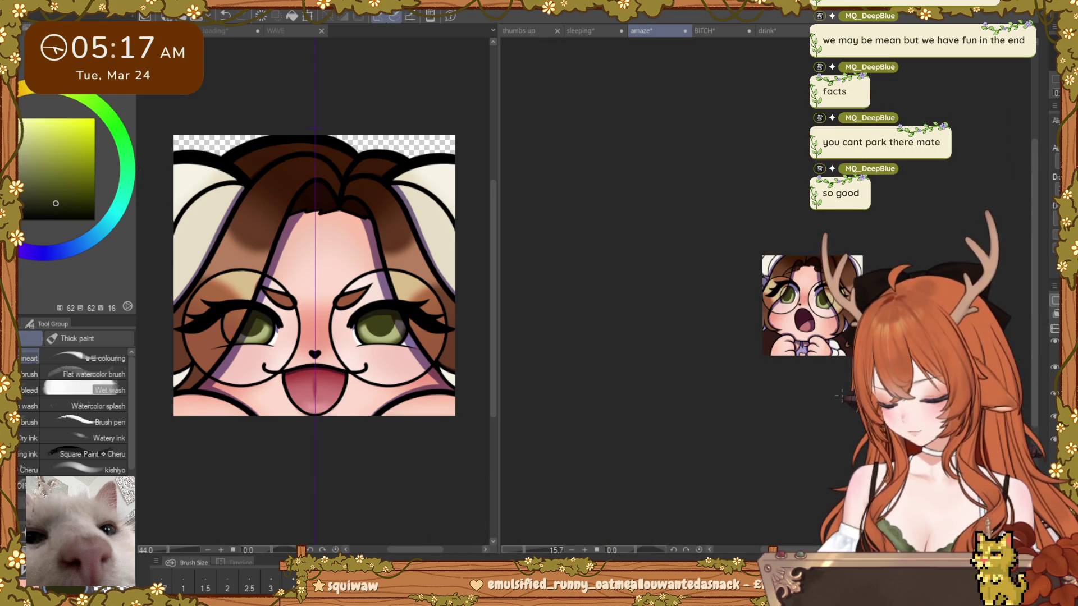
scroll(793, 309, "up", 3)
scroll(792, 309, "up", 3)
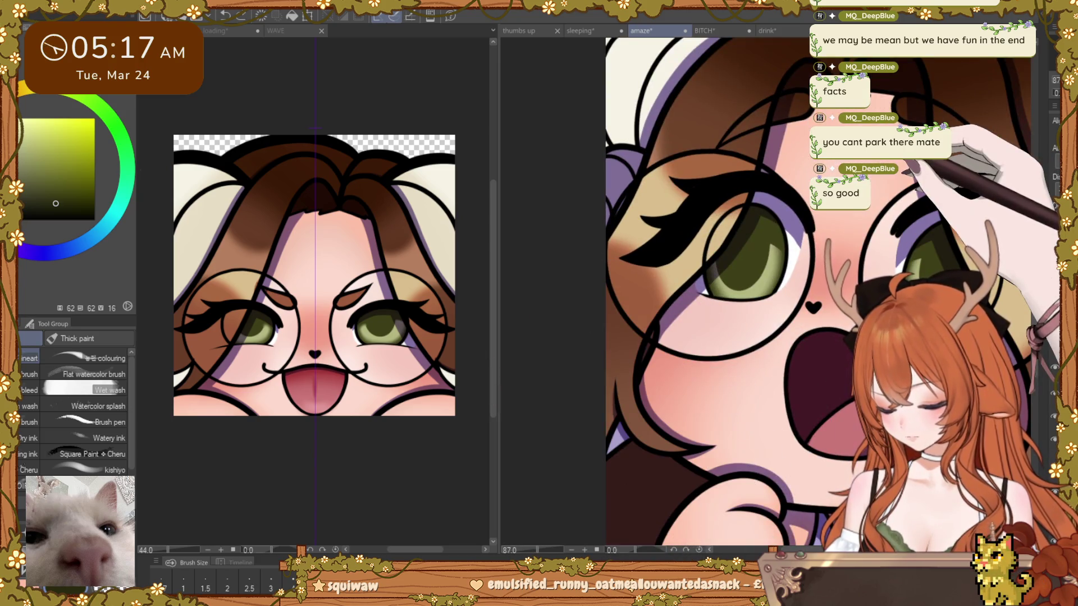
Step: Adjust the left pupil once more and sample the green iris colour from the reference
key("ctrl+t")
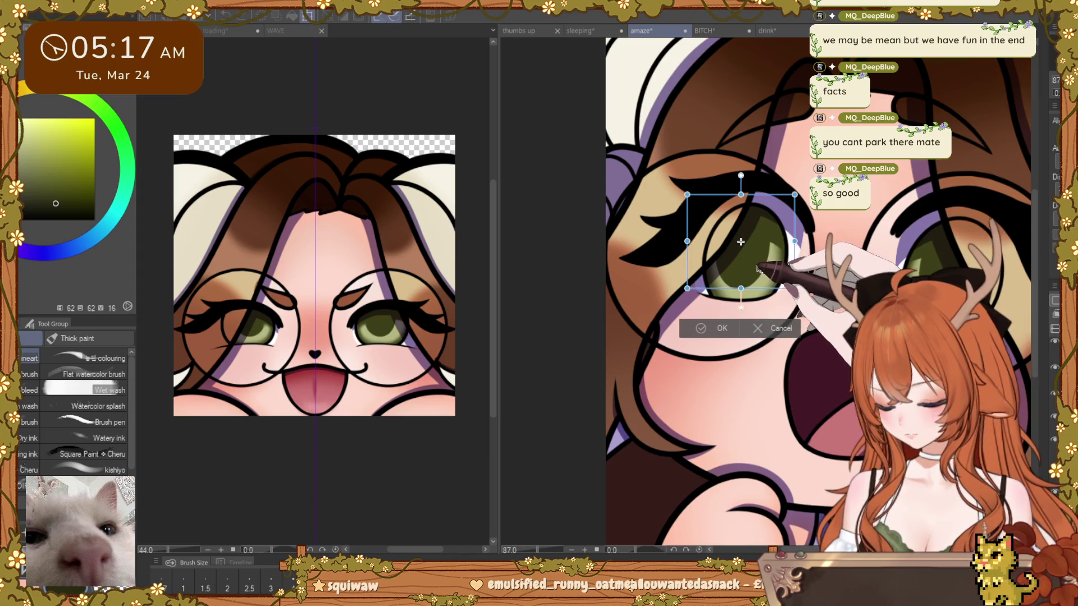
left_click(716, 327)
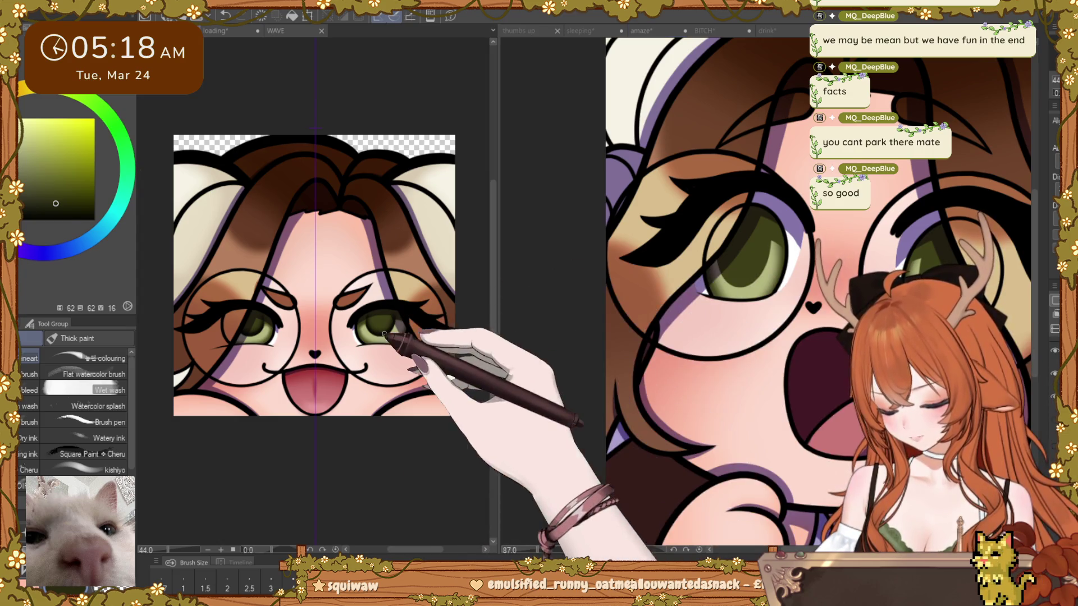
left_click(385, 330, "alt")
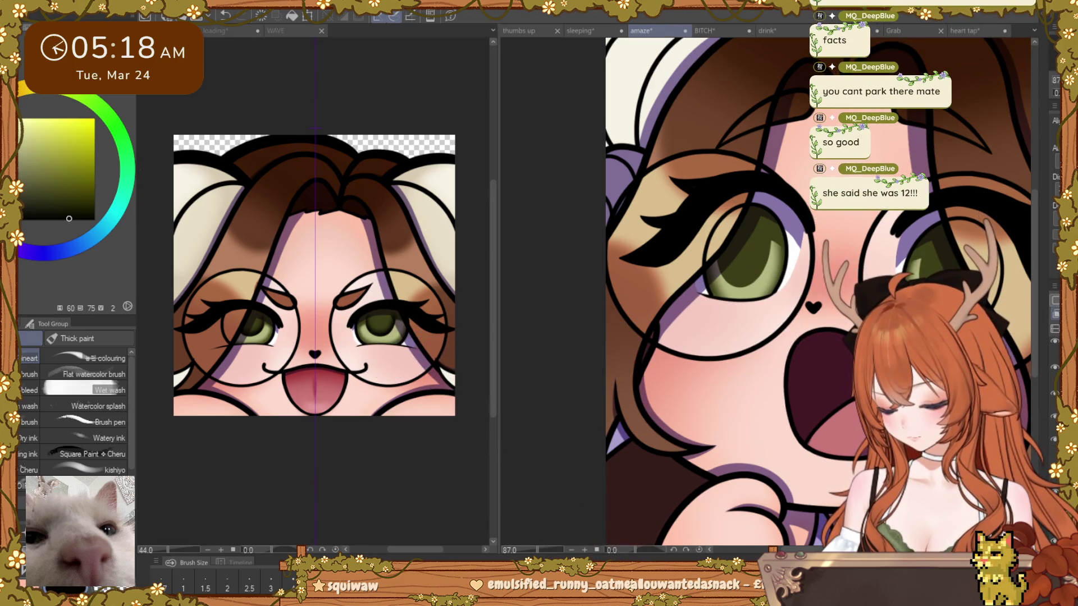
scroll(784, 236, "up", 5)
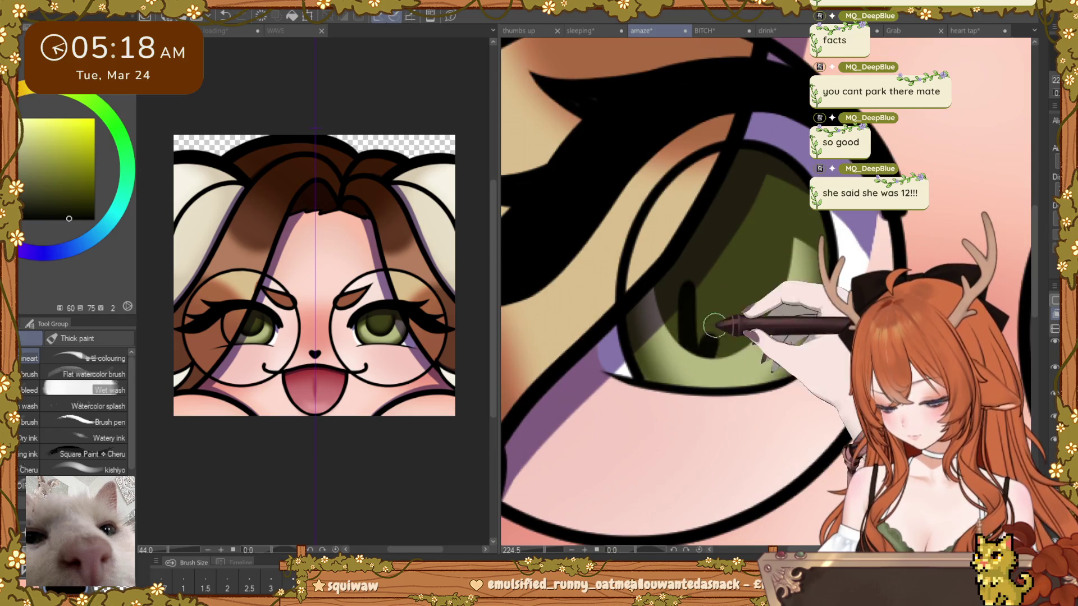
left_click_drag(851, 214, 834, 230)
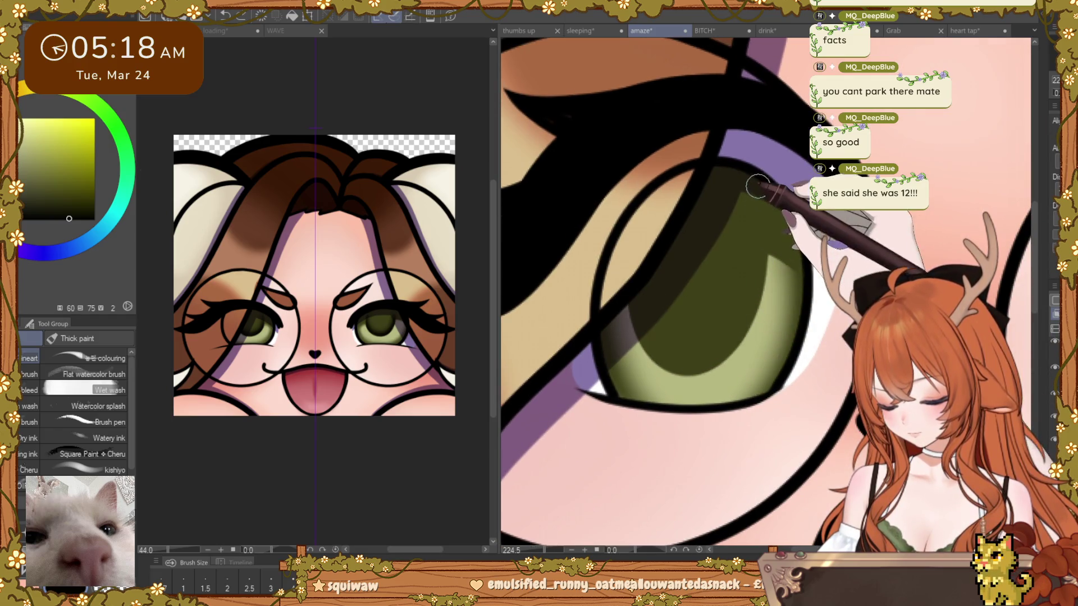
left_click_drag(699, 346, 712, 343)
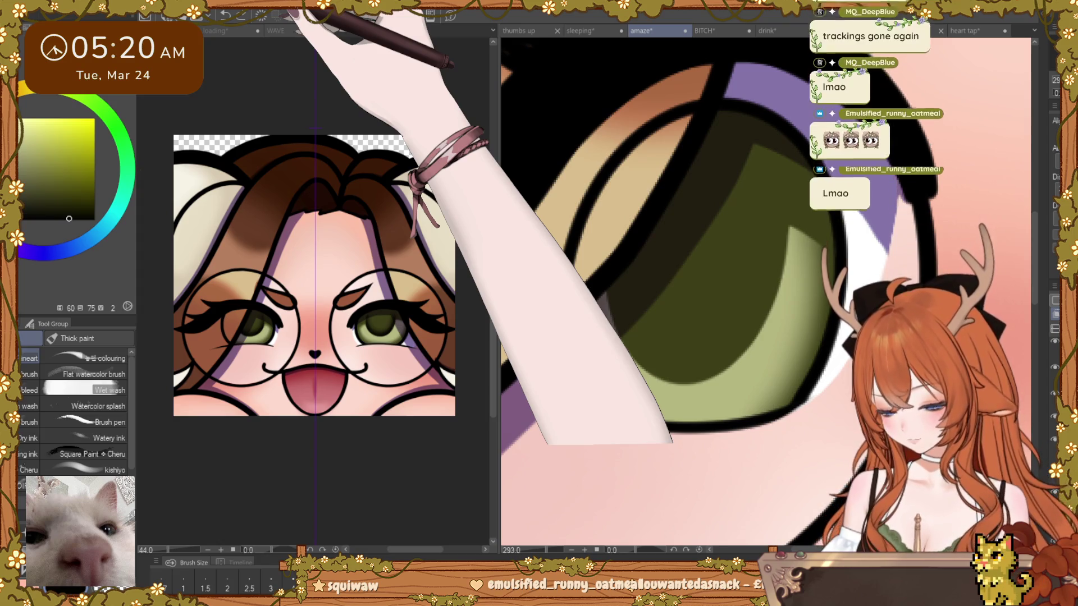
scroll(767, 295, "down", 5)
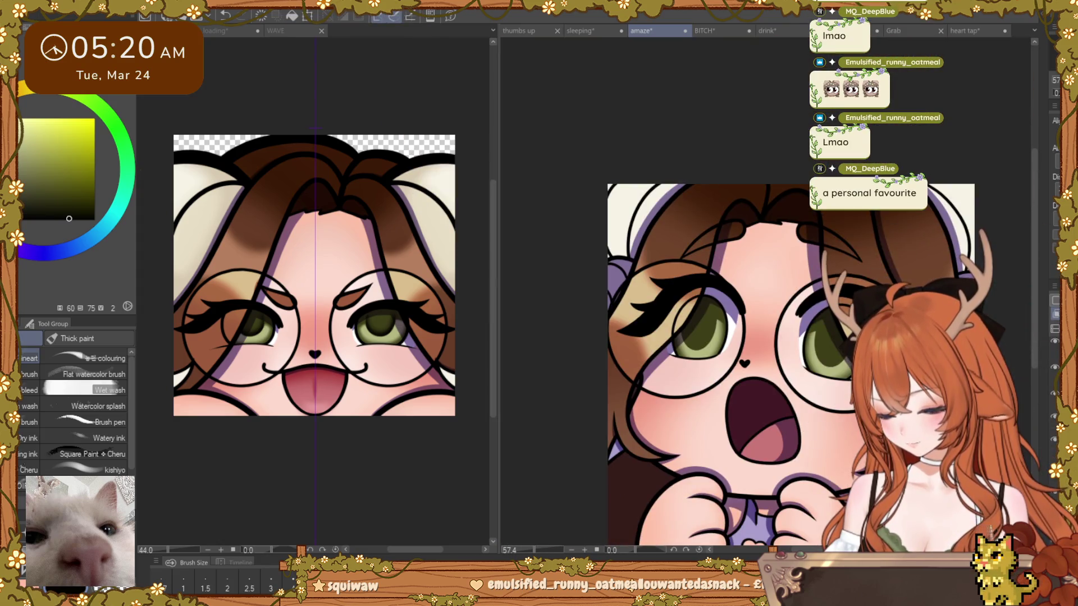
scroll(804, 327, "up", 2)
scroll(804, 327, "up", 2)
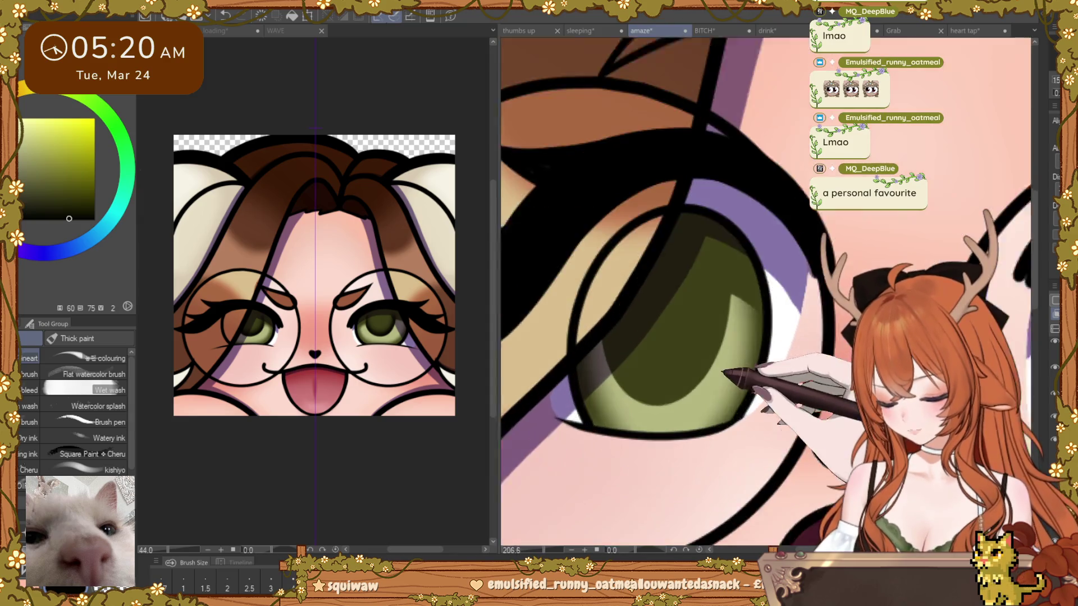
scroll(804, 328, "up", 1)
scroll(691, 313, "up", 1)
scroll(681, 308, "up", 1)
scroll(643, 269, "up", 1)
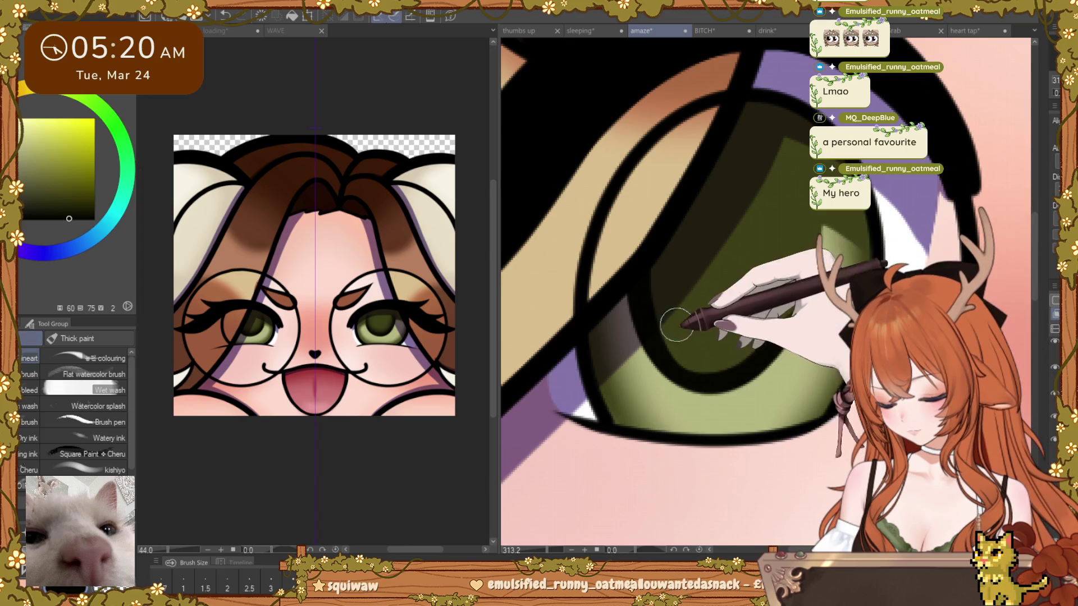
Step: Darken the inside of the iris with olive green strokes, then take up the blending brushes
mouse_move(646, 246)
left_mouse_down()
mouse_move(686, 427)
mouse_move(822, 250)
left_mouse_up()
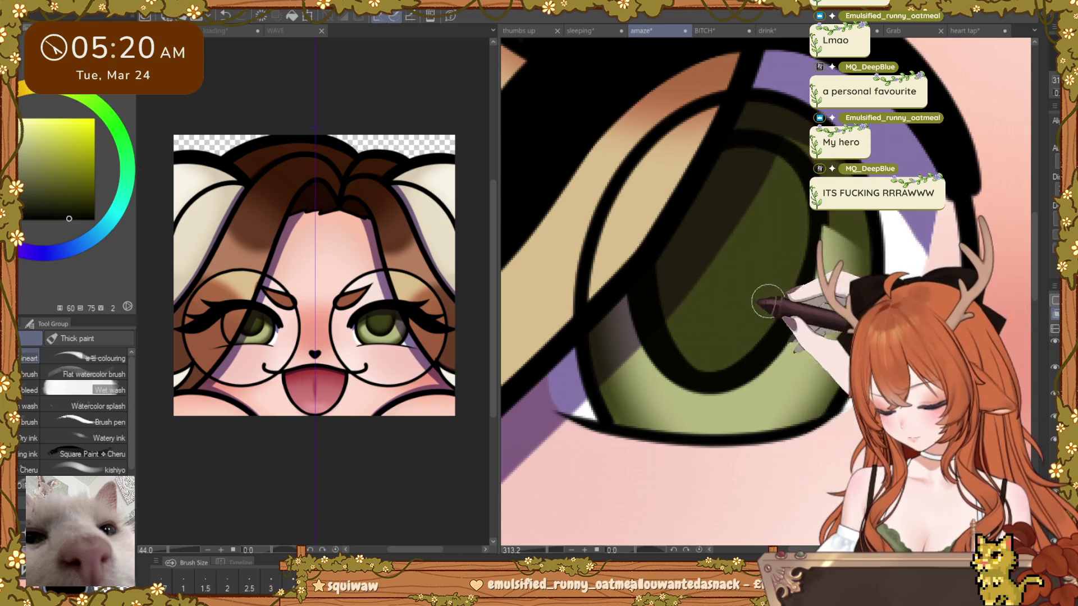
left_click_drag(808, 312, 798, 269)
left_click(800, 271)
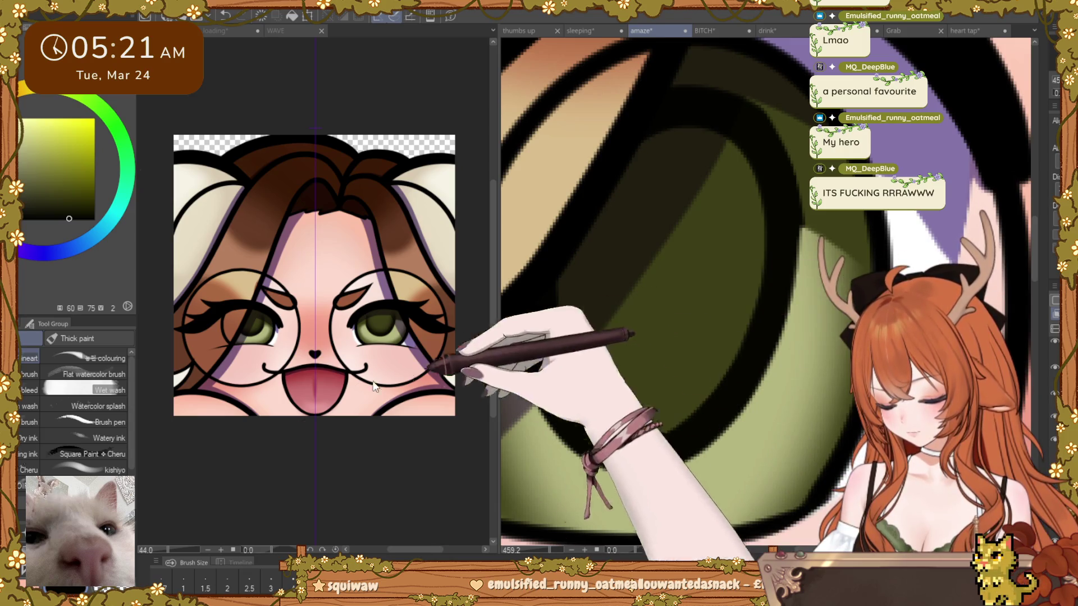
key("j")
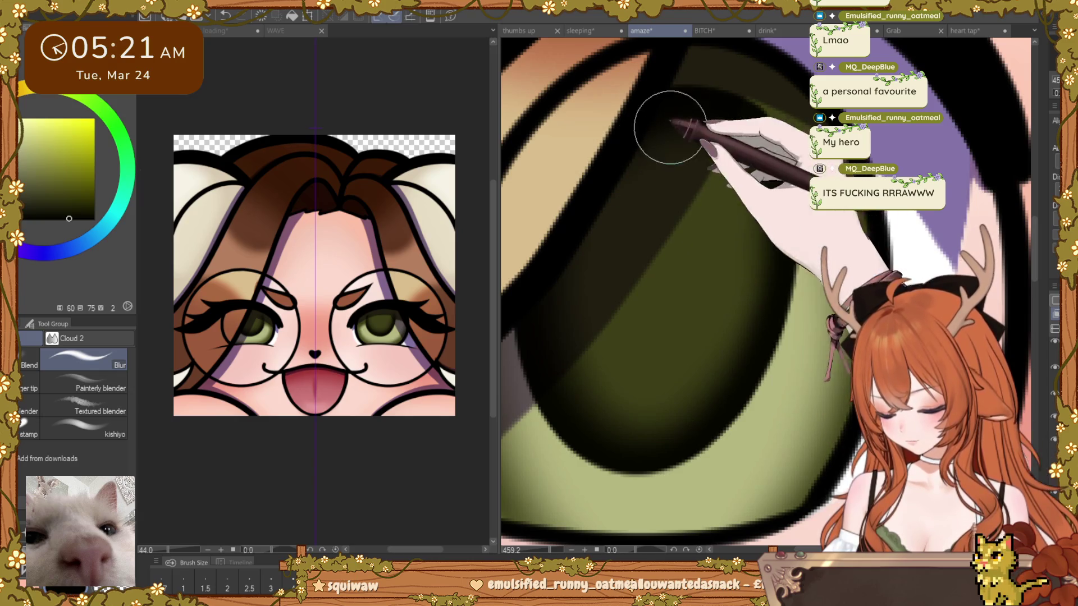
Step: Blend the dark pupil tone smoothly into the lighter green band of the iris
mouse_move(667, 129)
left_mouse_down()
mouse_move(746, 192)
mouse_move(746, 312)
mouse_move(757, 228)
mouse_move(764, 242)
mouse_move(577, 241)
mouse_move(758, 180)
mouse_move(553, 289)
mouse_move(737, 346)
mouse_move(584, 294)
mouse_move(688, 362)
mouse_move(561, 294)
mouse_move(728, 159)
mouse_move(698, 354)
mouse_move(579, 385)
mouse_move(613, 181)
mouse_move(716, 183)
mouse_move(661, 378)
mouse_move(560, 277)
mouse_move(697, 132)
mouse_move(696, 356)
mouse_move(579, 385)
mouse_move(613, 208)
mouse_move(707, 247)
mouse_move(710, 378)
left_mouse_up()
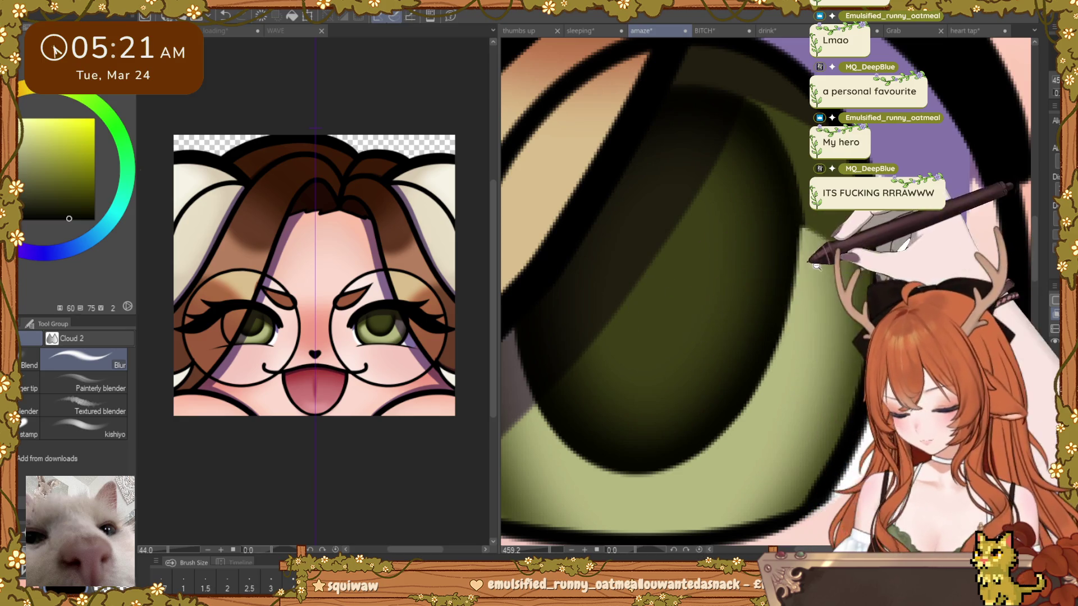
scroll(767, 290, "down", 10)
scroll(725, 379, "down", 3)
scroll(762, 366, "up", 5)
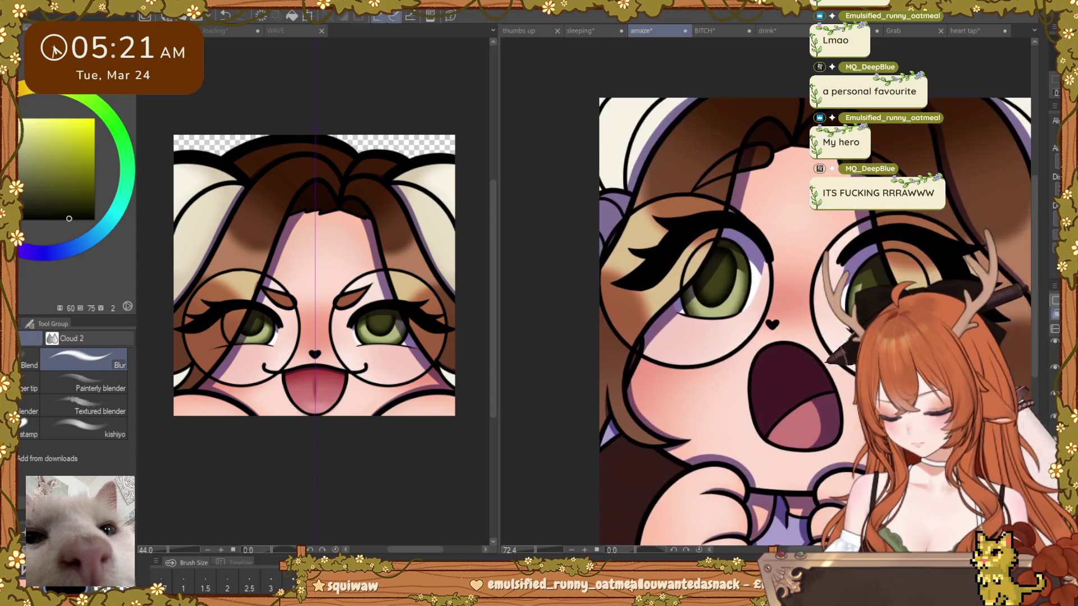
scroll(740, 280, "up", 3)
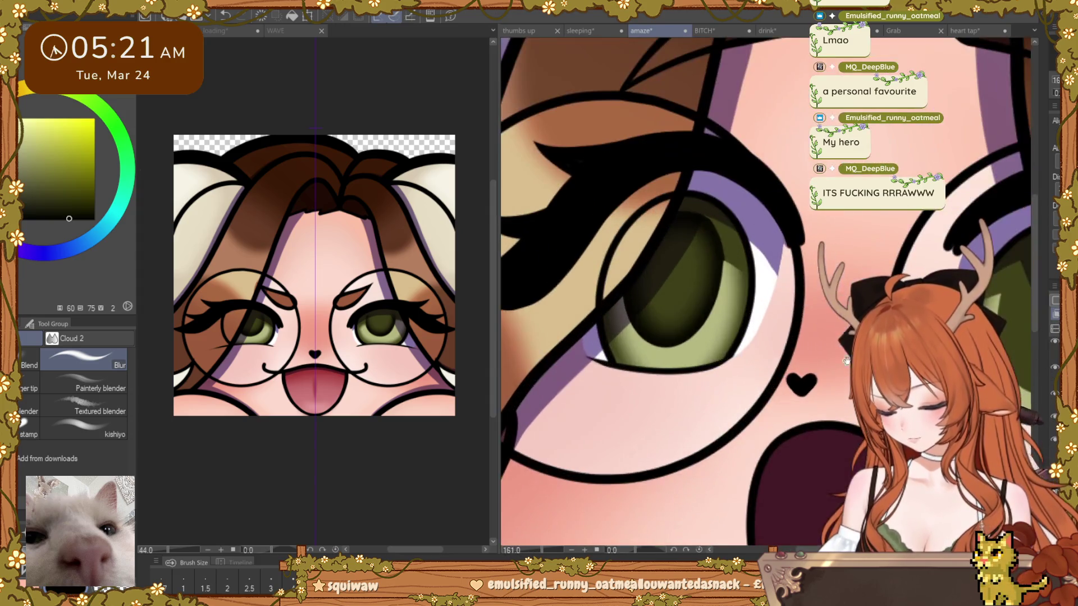
scroll(740, 281, "up", 3)
scroll(731, 205, "up", 3)
Step: Return to the thick paint brushes and zoom around the iris before viewing the whole emote
key("b")
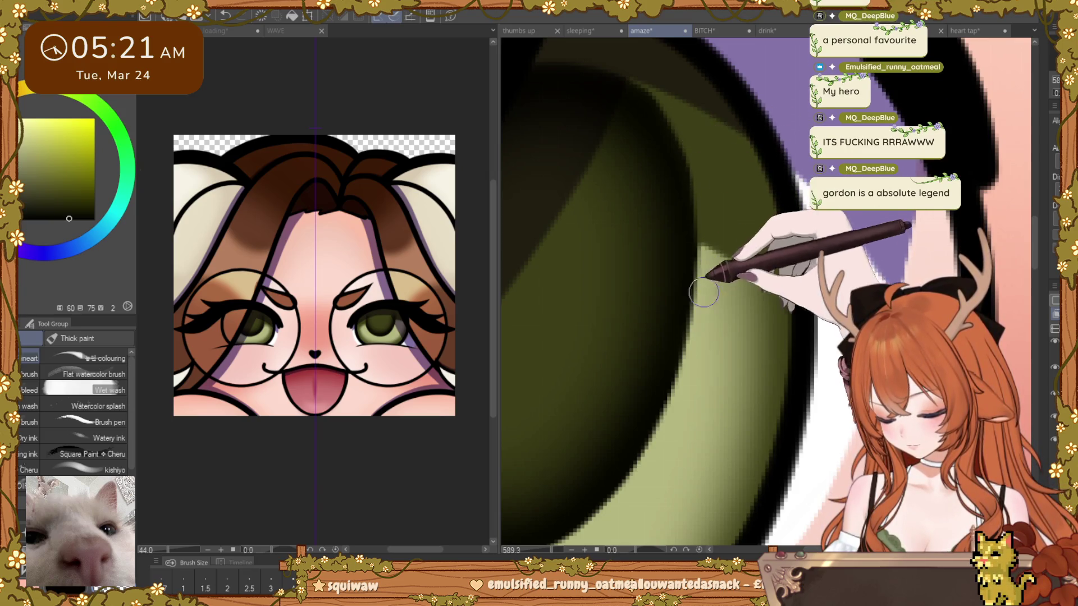
left_click(745, 254, "alt")
left_click(746, 254)
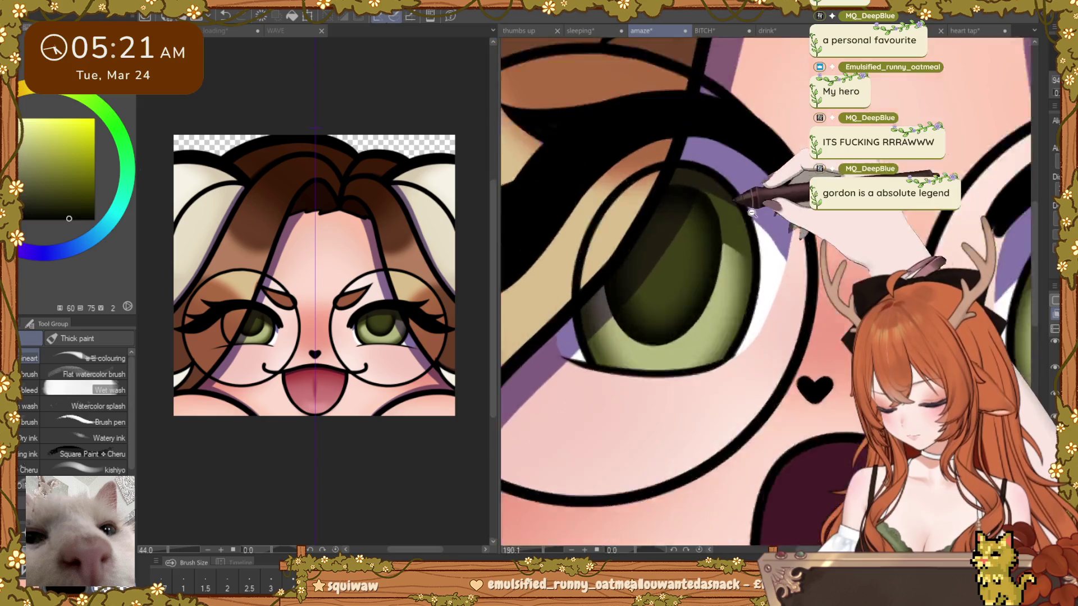
left_click(732, 236)
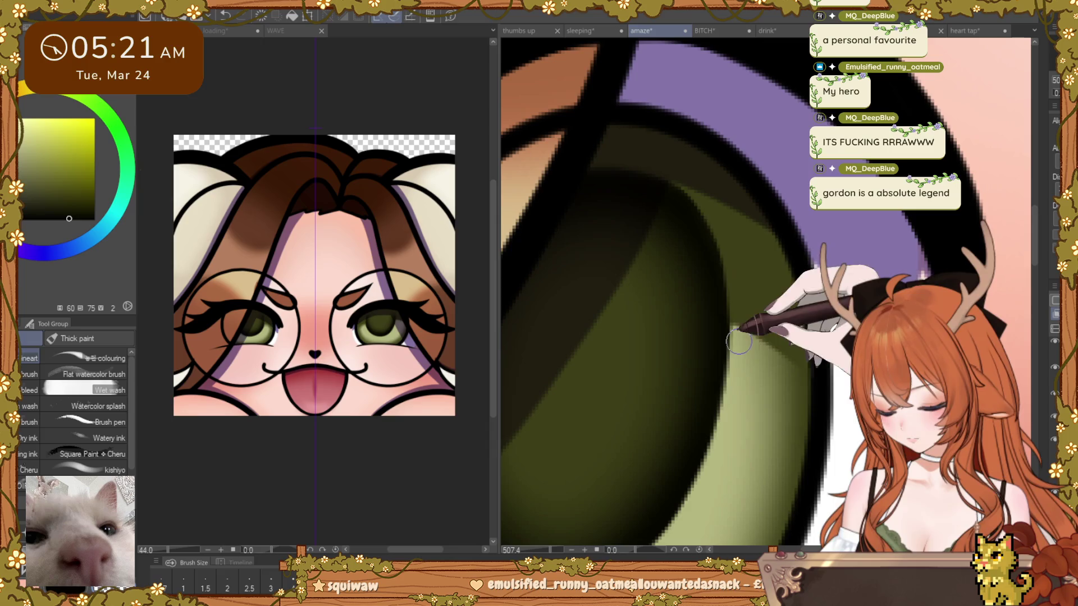
left_click(737, 301, "alt")
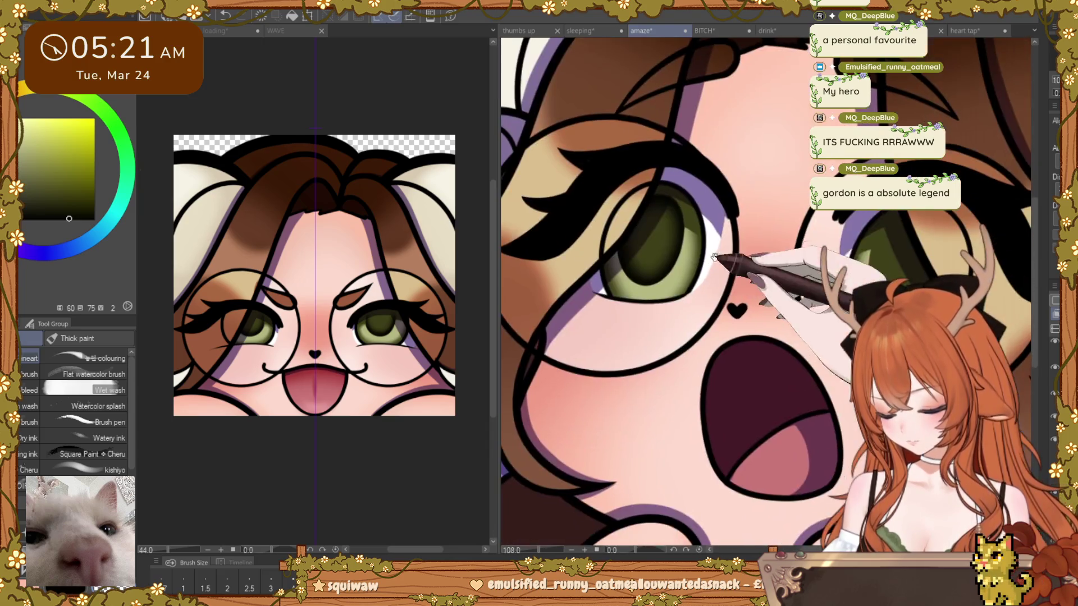
left_click(737, 300, "alt")
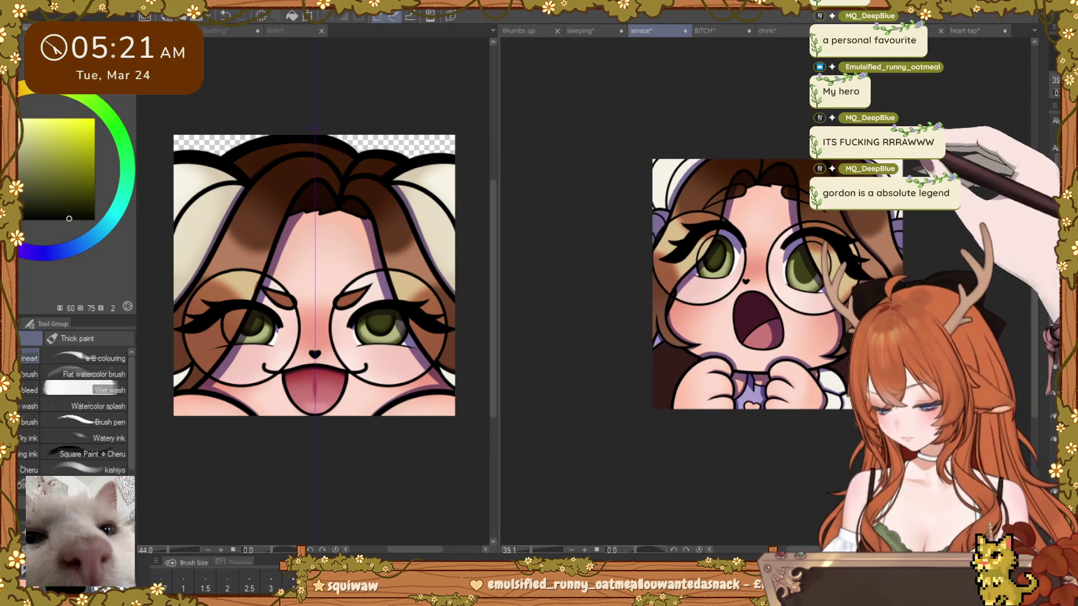
Step: Rotate the right eye's iris slightly with Free Transform and apply it
key("ctrl+t")
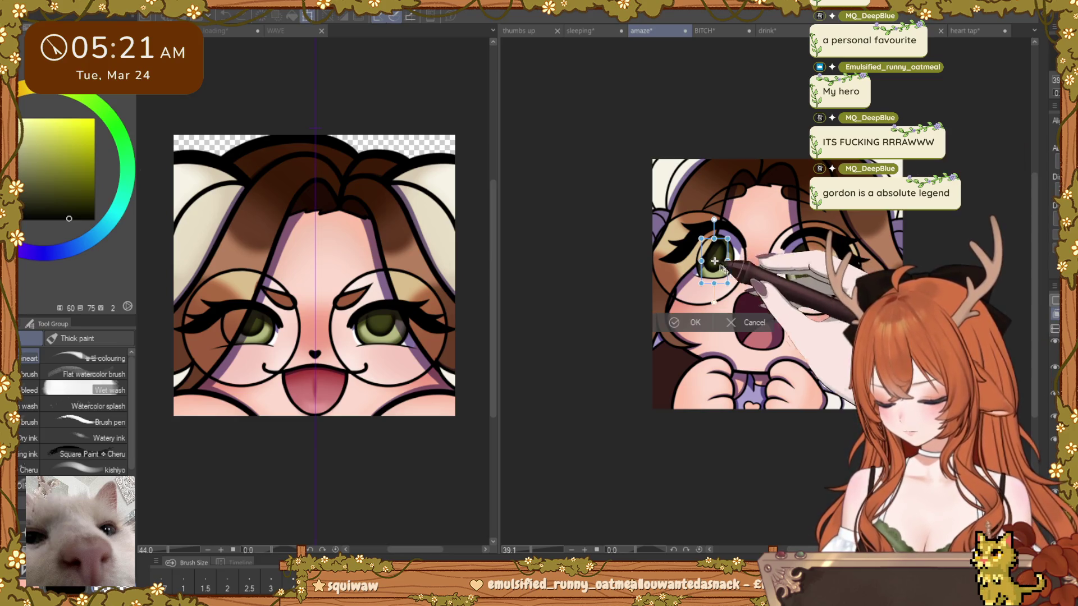
left_click_drag(716, 244, 804, 270)
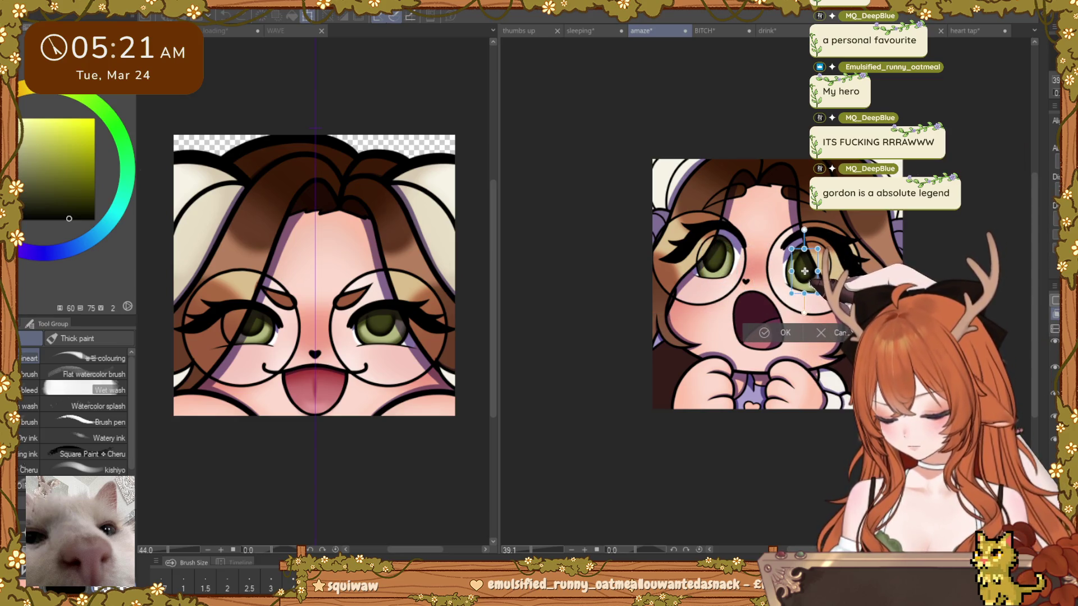
key("Return")
scroll(853, 291, "up", 5)
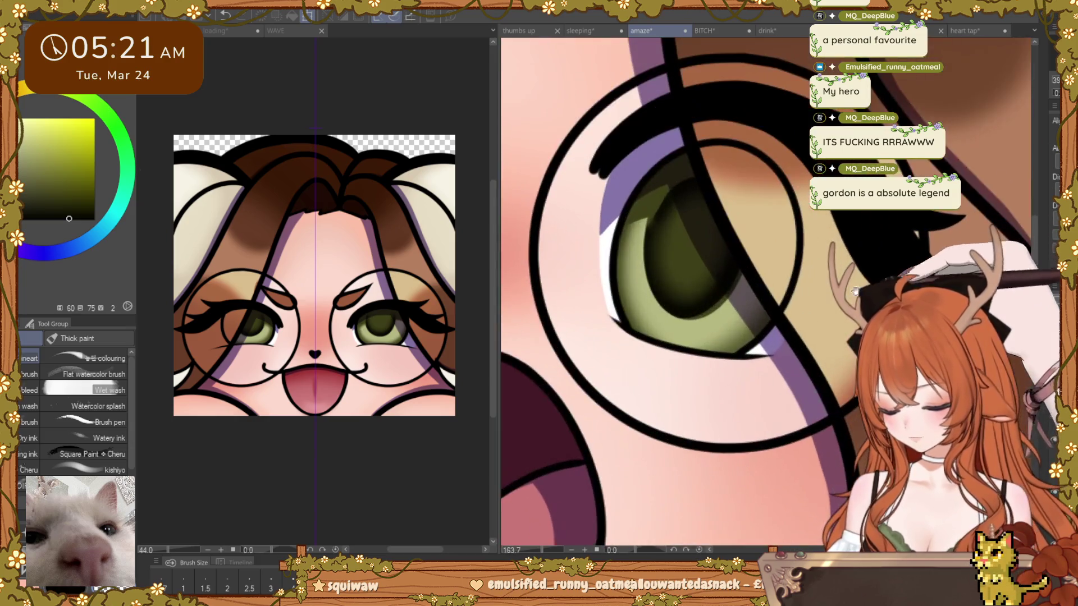
key("ctrl+t")
key("Return")
scroll(852, 291, "up", 1)
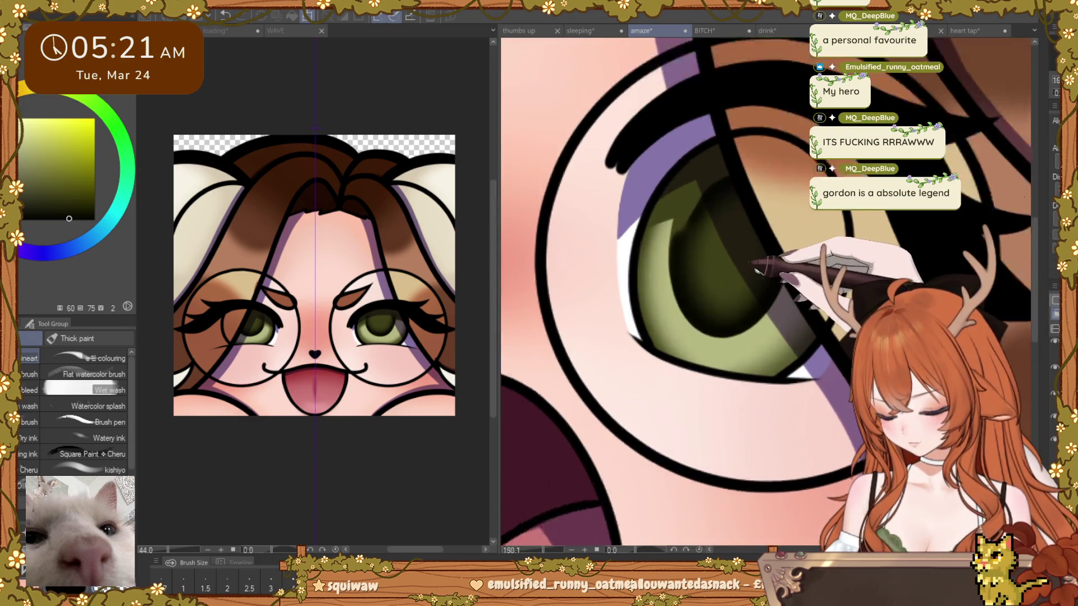
scroll(757, 269, "up", 1)
key("ctrl+t")
left_click_drag(762, 253, 769, 266)
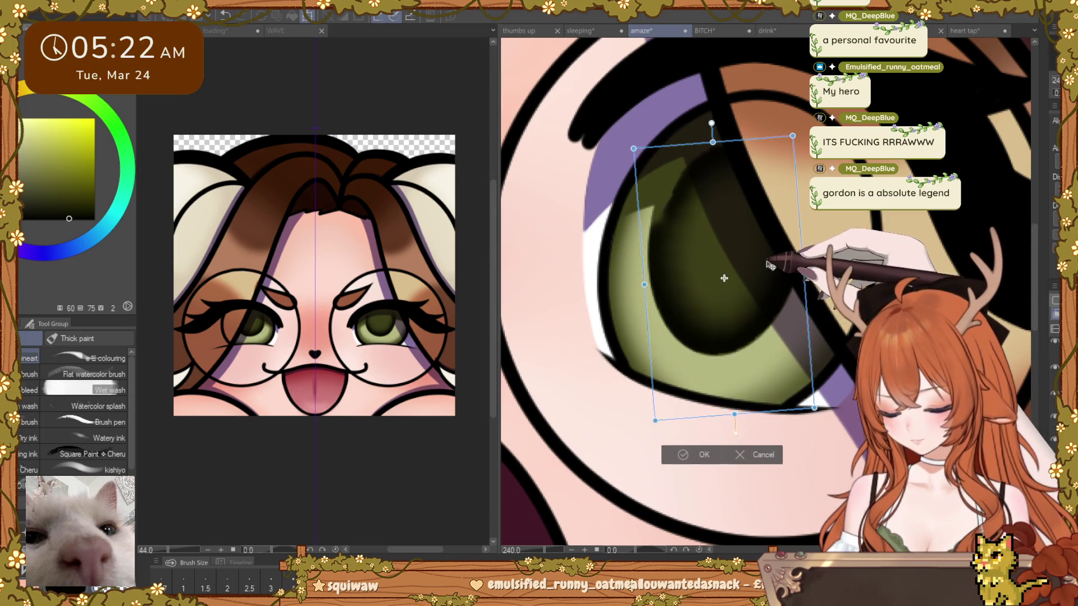
key("Return")
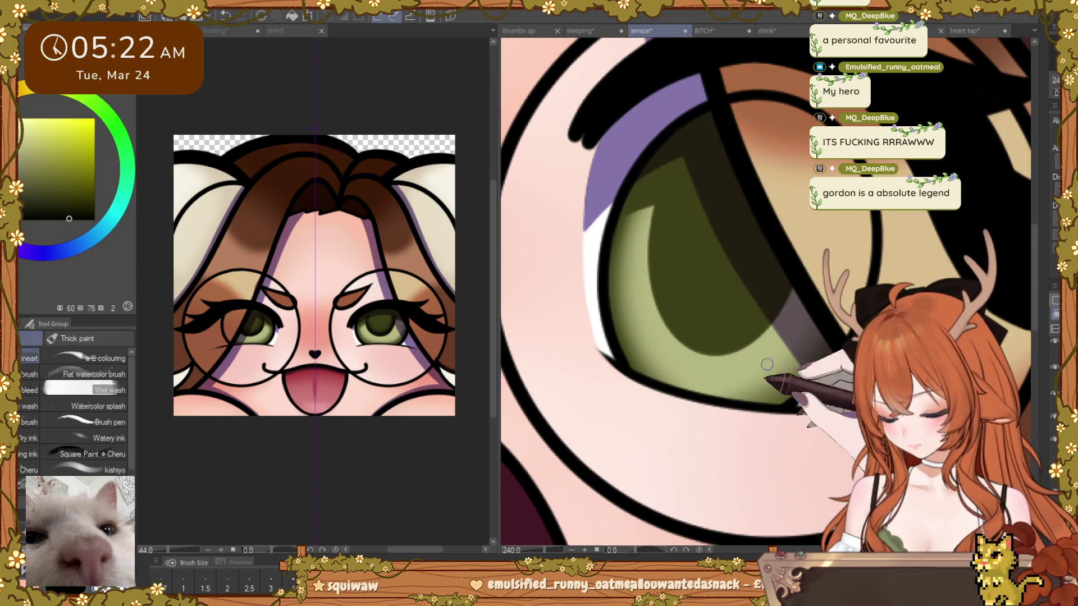
scroll(734, 295, "down", 5)
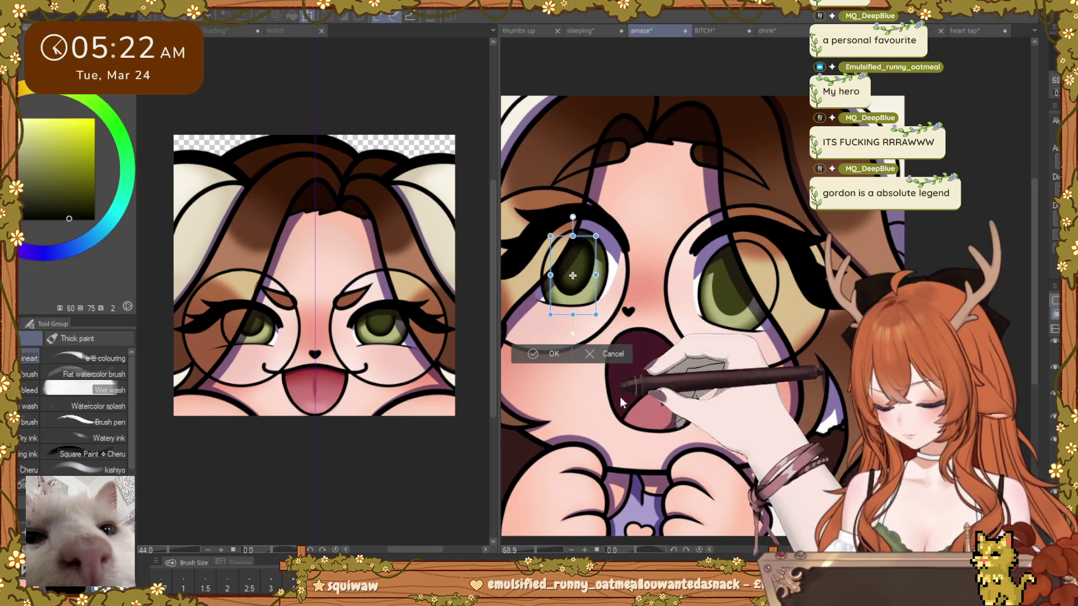
Step: Rotate the left eye's iris slightly clockwise and commit it
key("ctrl+t")
left_click_drag(573, 275, 730, 295)
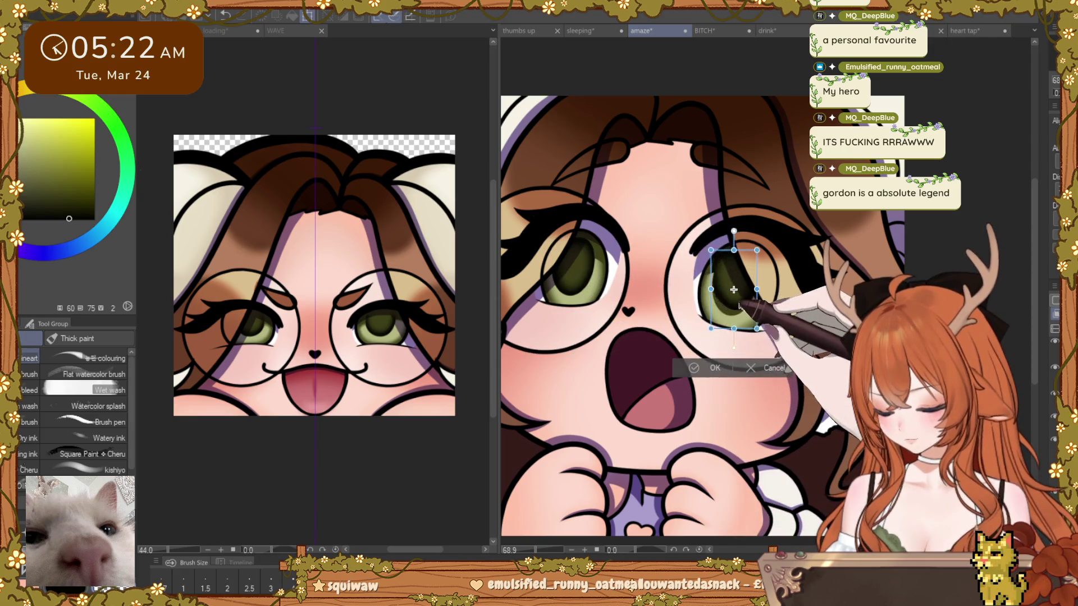
left_click_drag(766, 253, 779, 274)
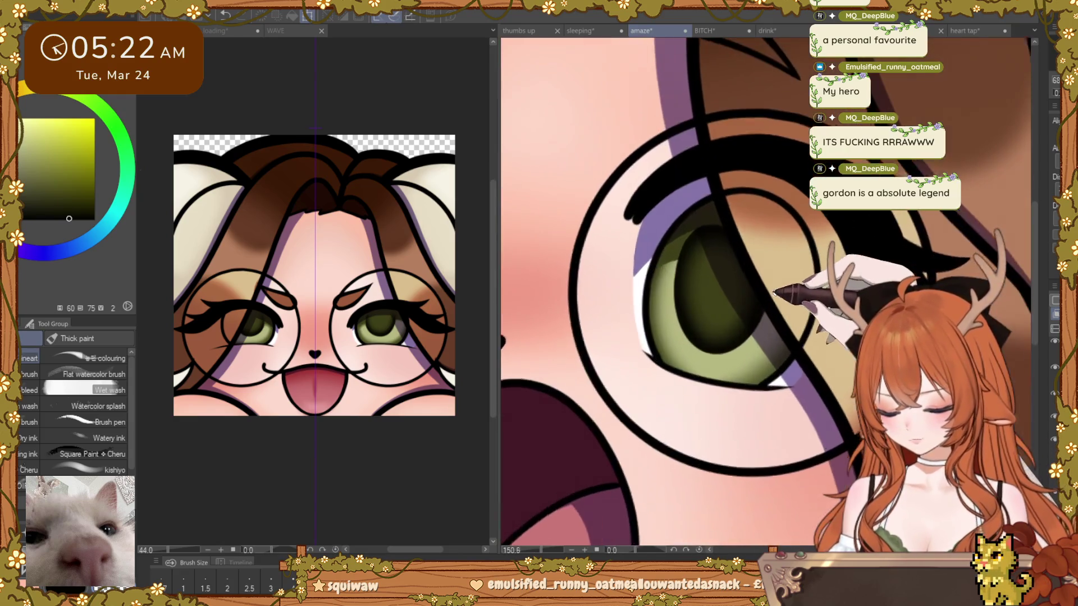
scroll(730, 294, "up", 5)
scroll(714, 310, "down", 5)
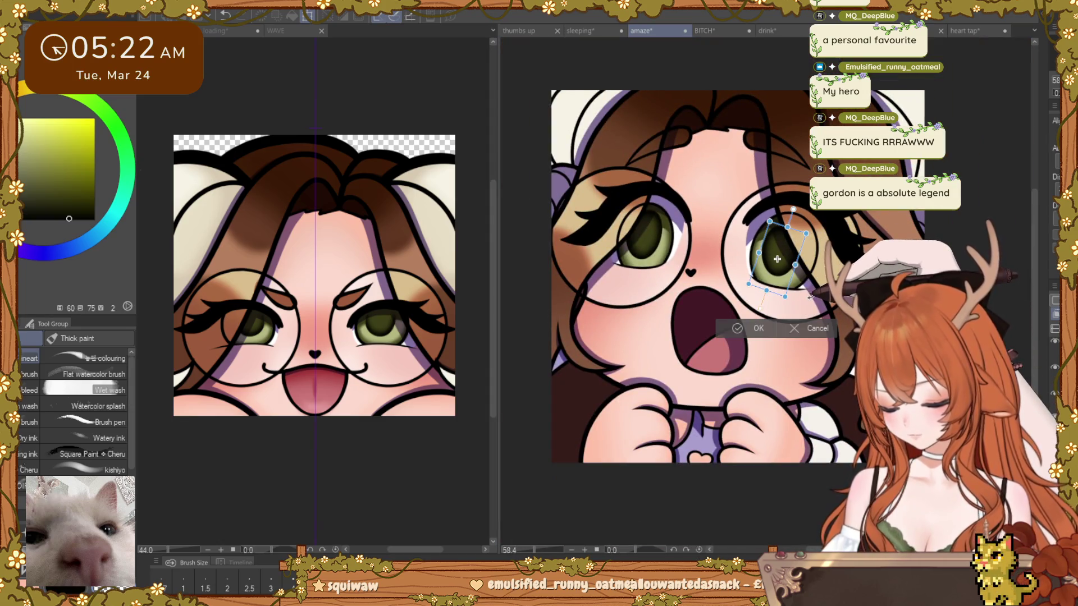
scroll(777, 258, "up", 2)
scroll(766, 273, "up", 2)
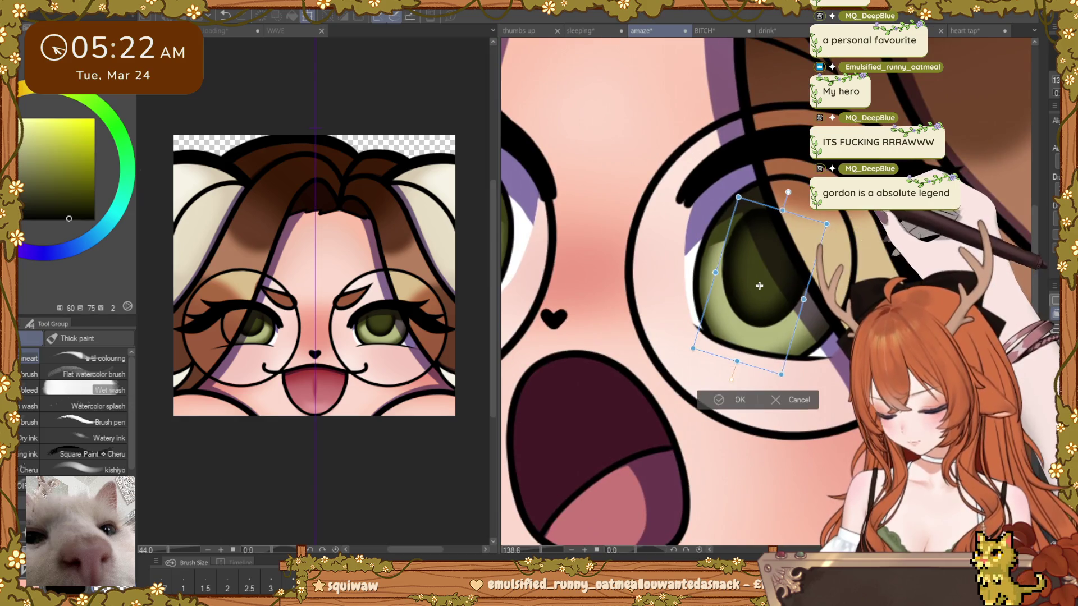
key("Return")
scroll(759, 286, "down", 4)
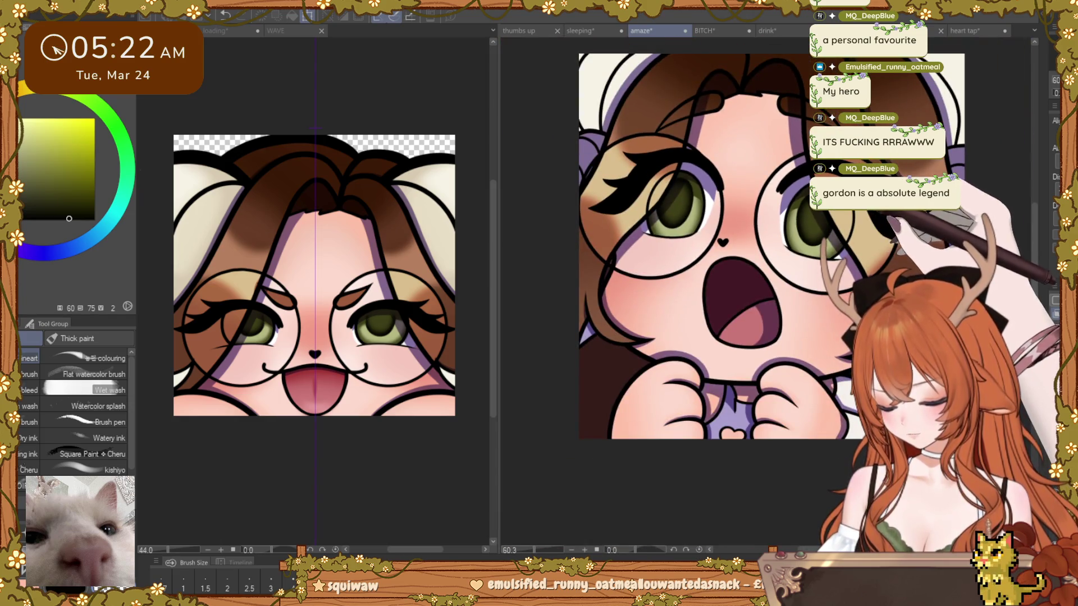
scroll(758, 286, "up", 2)
scroll(781, 261, "up", 1)
scroll(782, 261, "up", 1)
Step: Fine-tune the right iris rotation a little more and finish the transform
key("ctrl+t")
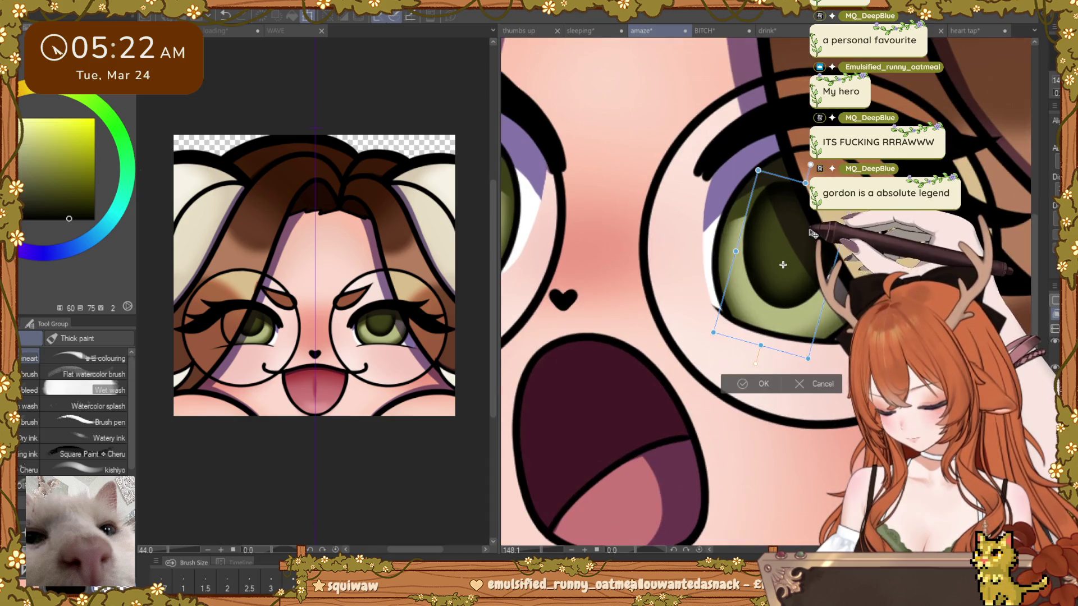
left_click_drag(814, 229, 816, 233)
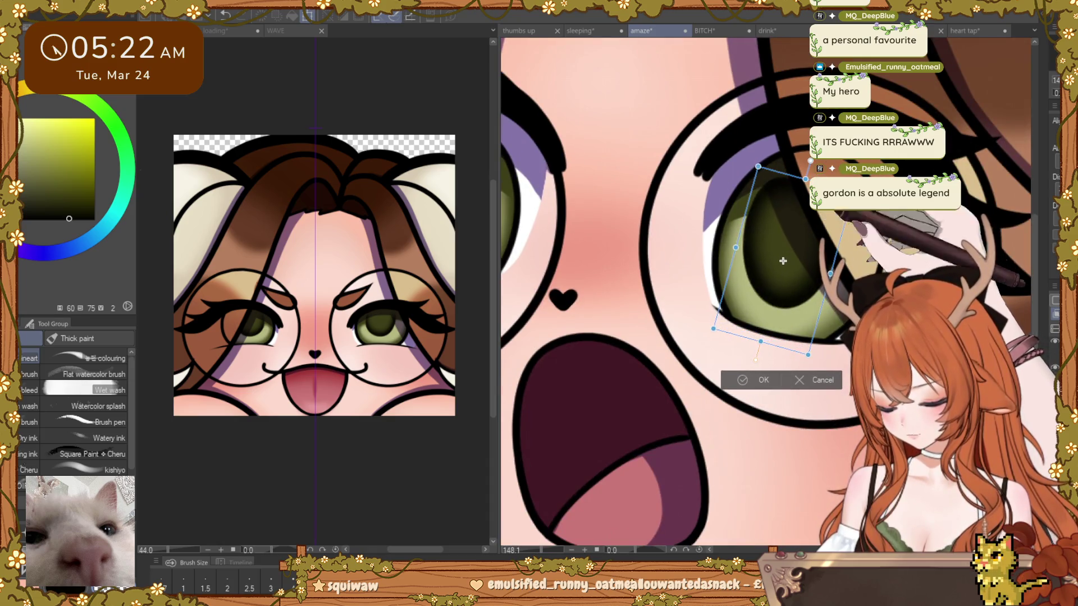
scroll(783, 261, "down", 4)
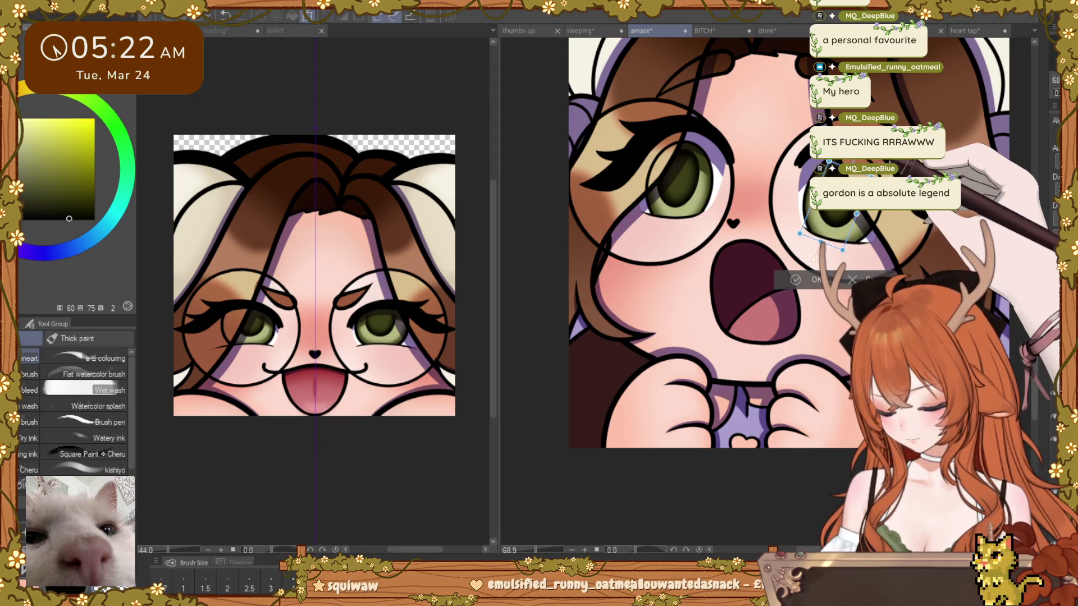
left_click_drag(814, 255, 816, 258)
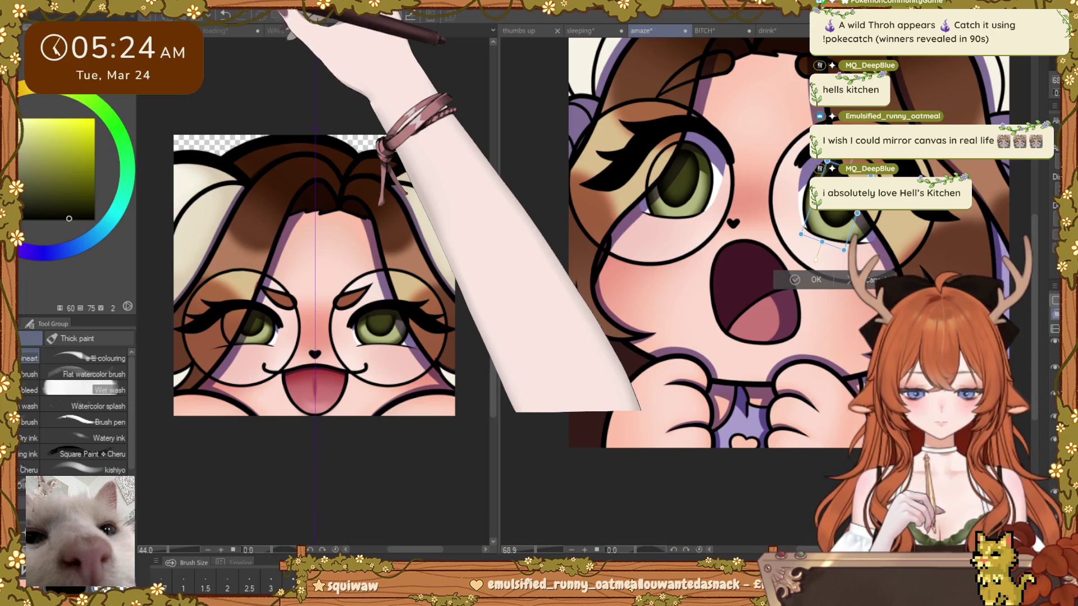
key("Return")
scroll(758, 287, "down", 5)
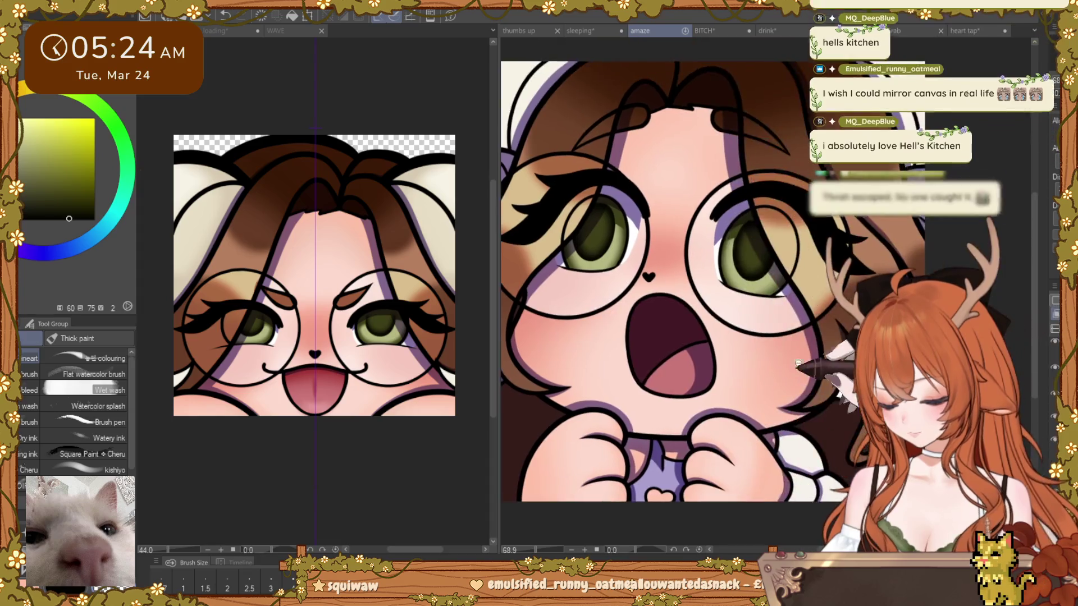
scroll(787, 330, "up", 3)
scroll(758, 319, "up", 4)
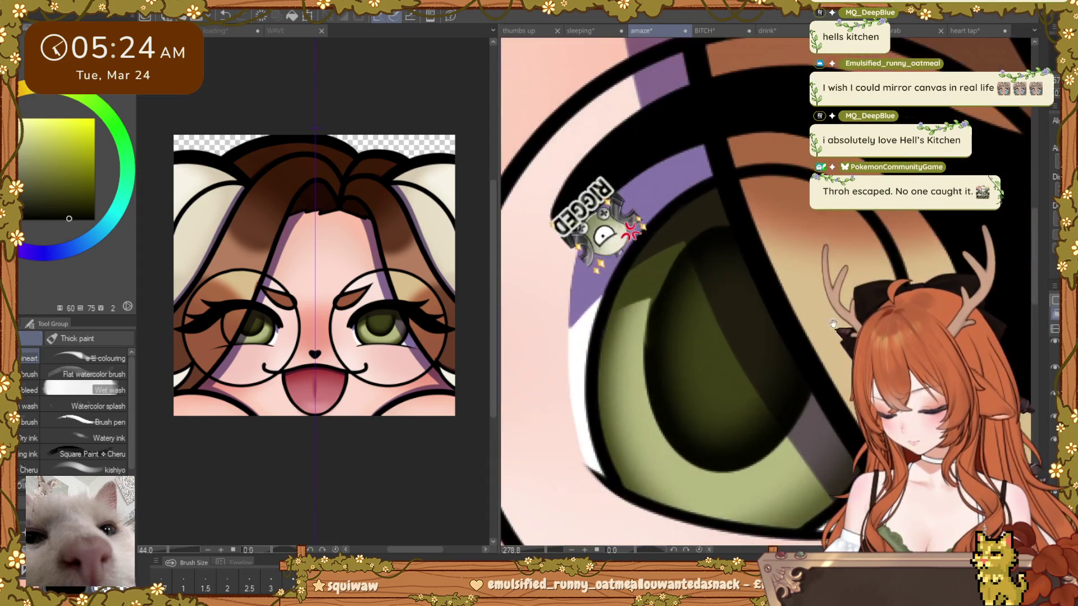
scroll(722, 300, "up", 2)
Step: Nudge the eye contents a few pixels upward so the pupil sits better in the glasses
left_click_drag(695, 290, 691, 248)
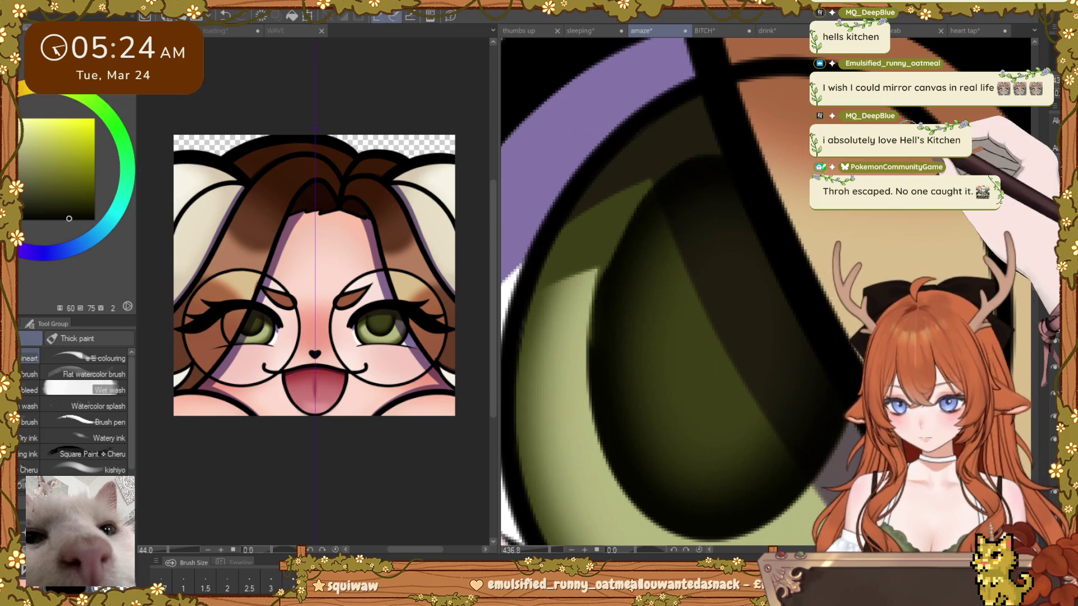
key("ctrl+t")
left_click_drag(752, 386, 748, 390)
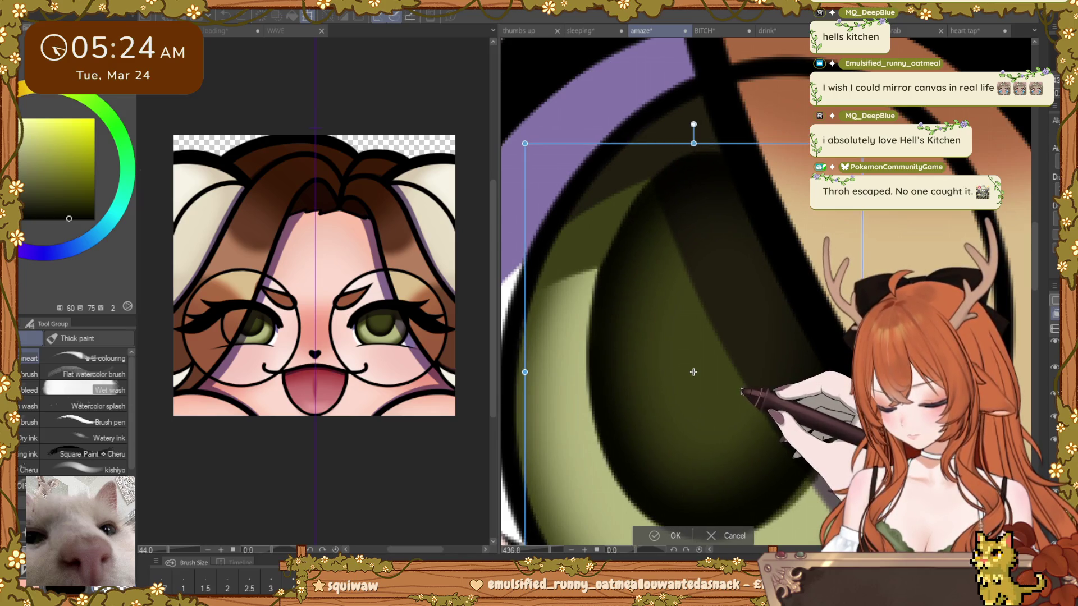
key("Return")
scroll(772, 365, "down", 2)
Step: Check both eyes with further transforms left unchanged and recenter the close-up
key("ctrl+t")
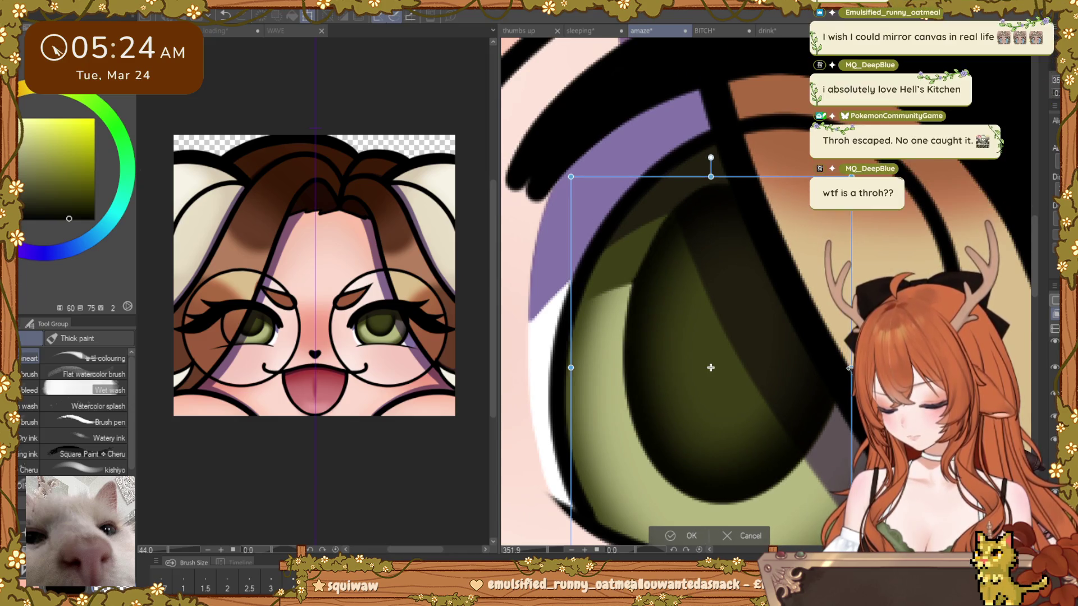
key("Return")
scroll(828, 365, "down", 5)
scroll(828, 366, "down", 2)
scroll(828, 366, "down", 1)
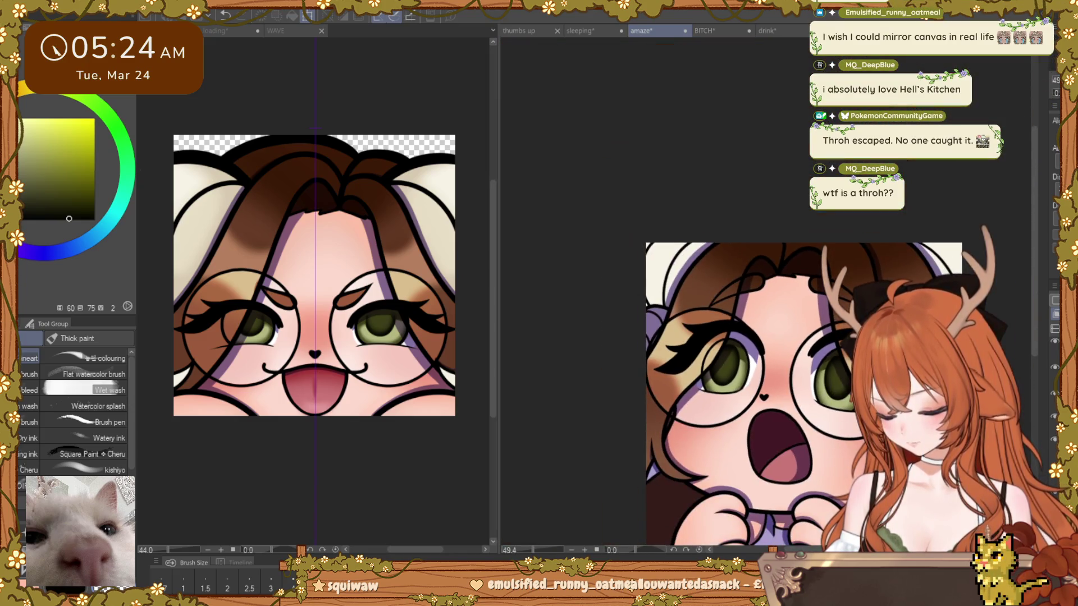
key("ctrl+t")
key("Return")
scroll(835, 381, "up", 3)
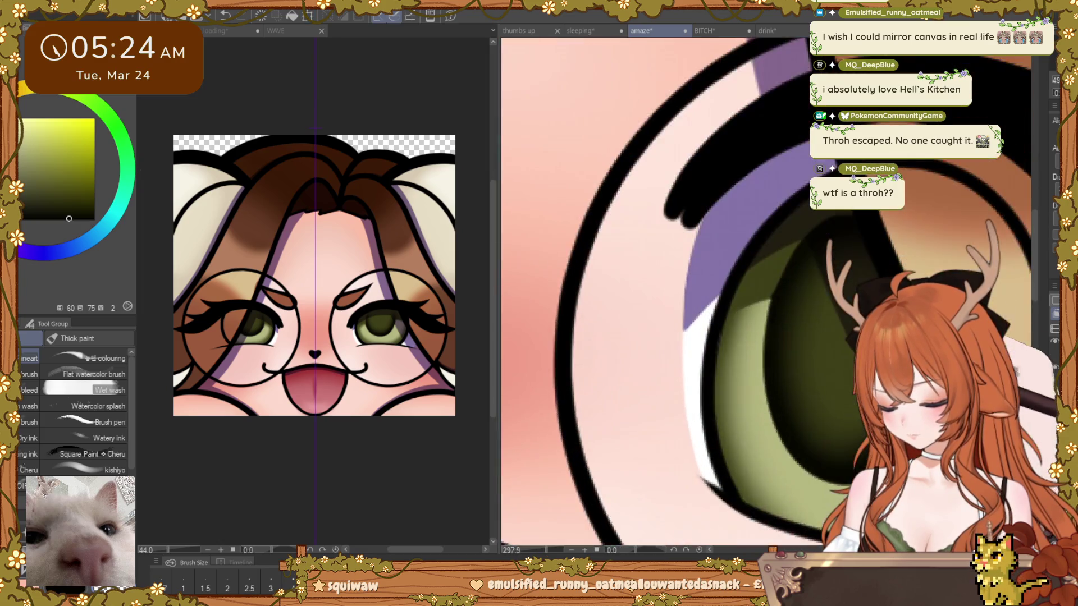
scroll(836, 381, "up", 3)
scroll(836, 381, "up", 3)
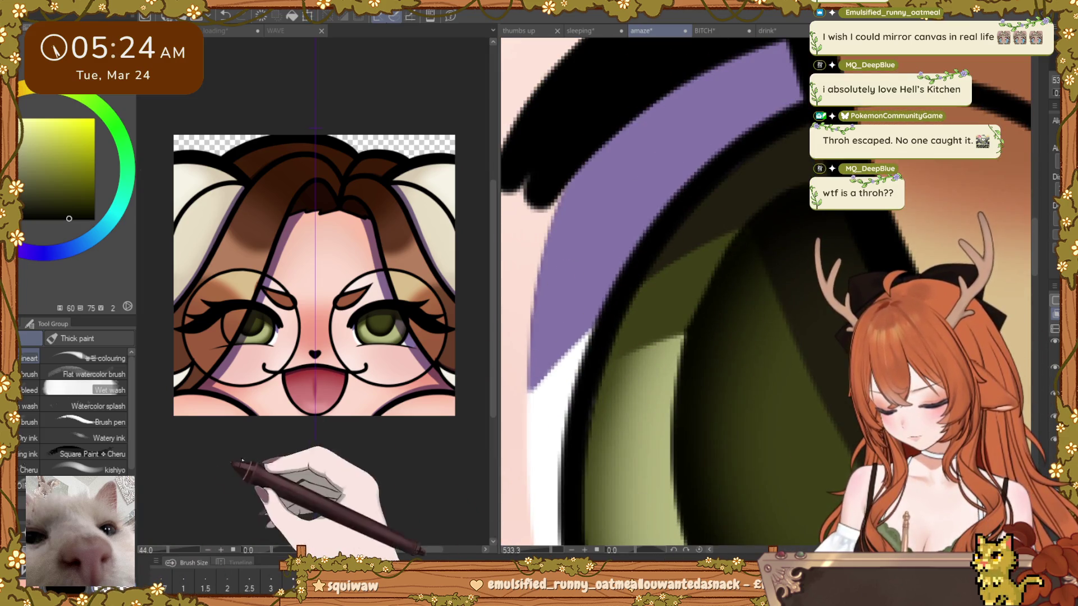
scroll(667, 357, "up", 2)
left_click_drag(667, 357, 650, 371)
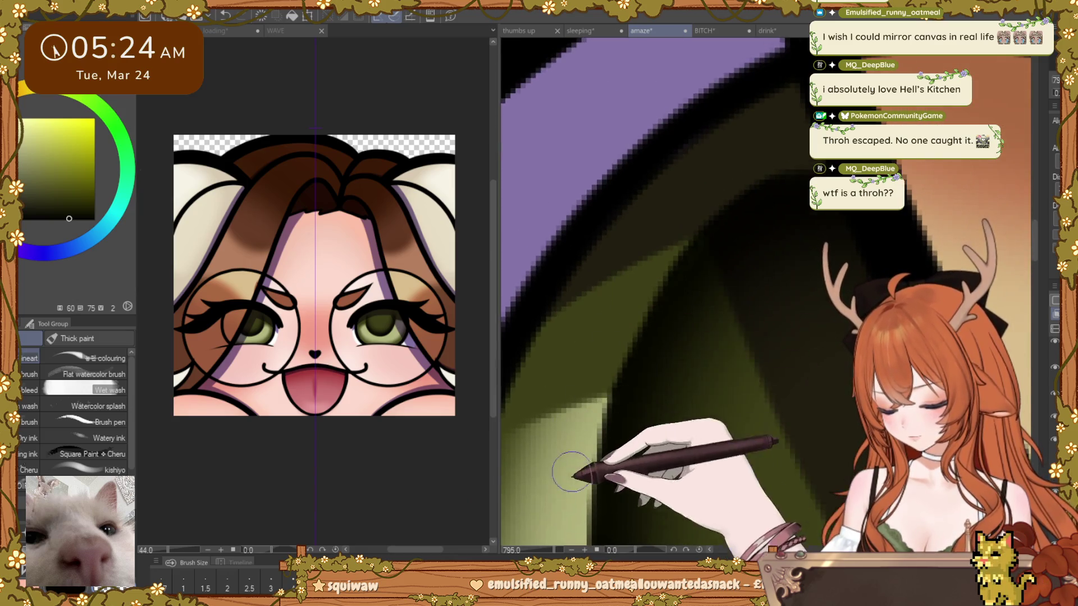
scroll(705, 186, "down", 3)
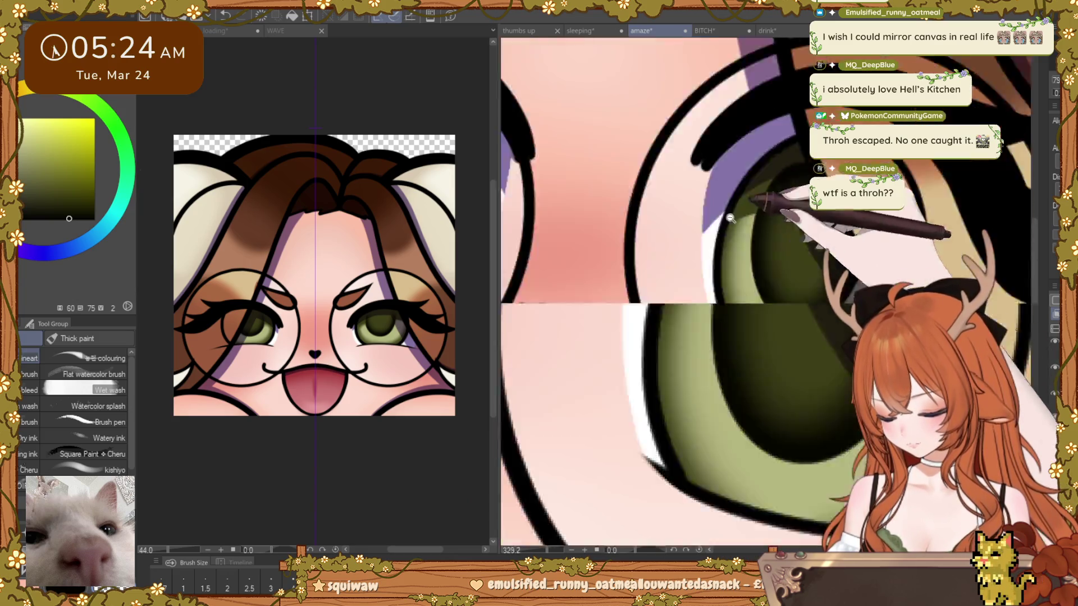
scroll(705, 185, "down", 3)
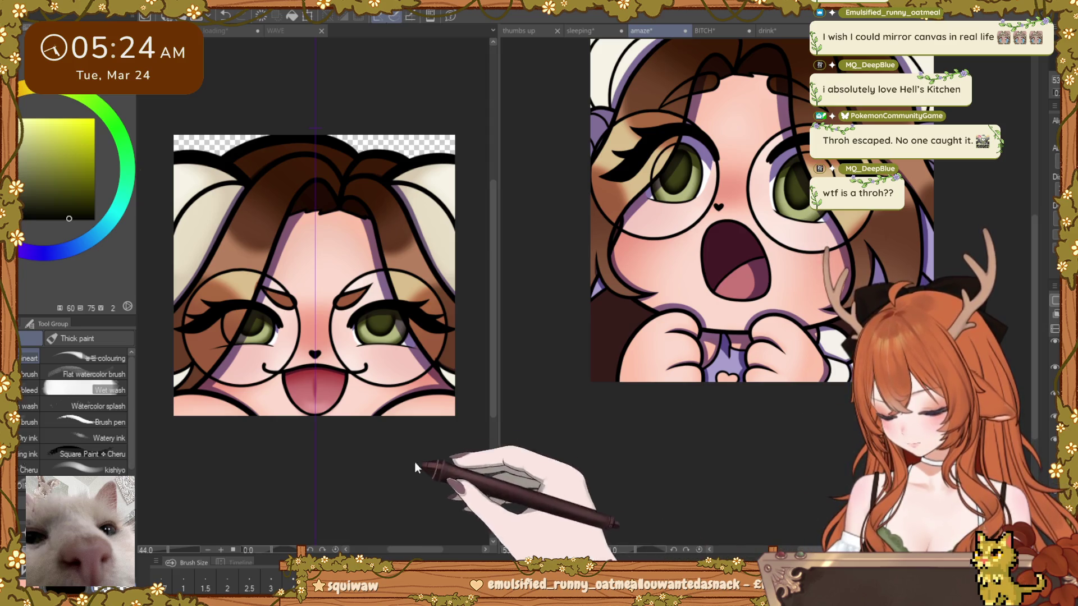
Step: Sample the yellow from the other emote's eye and return to the amaze emote
left_click_drag(244, 333, 269, 330)
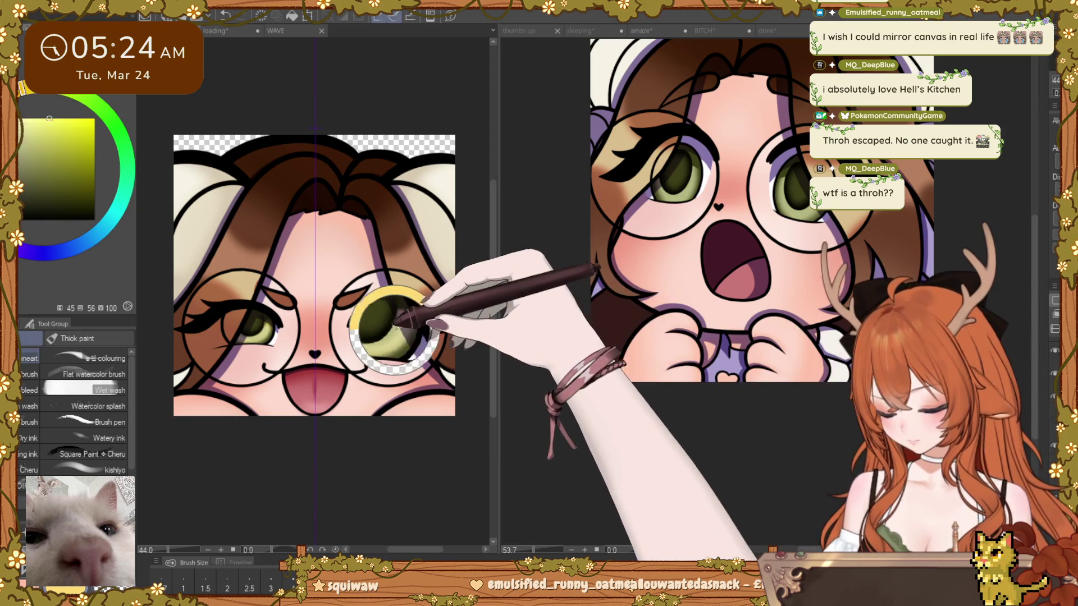
left_click(392, 333, "alt")
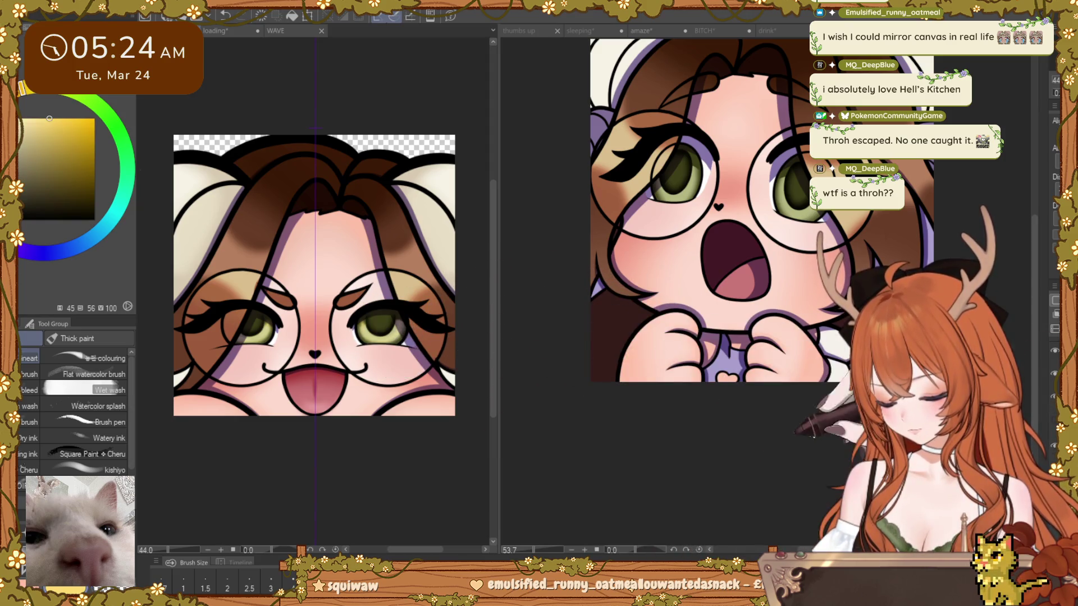
left_click(733, 223)
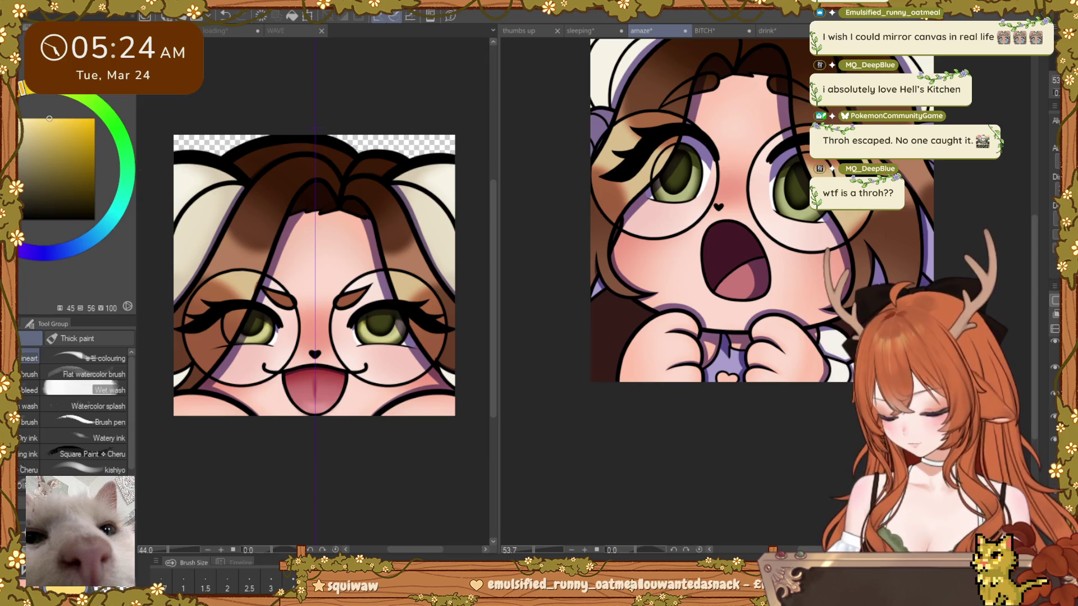
scroll(715, 253, "up", 5)
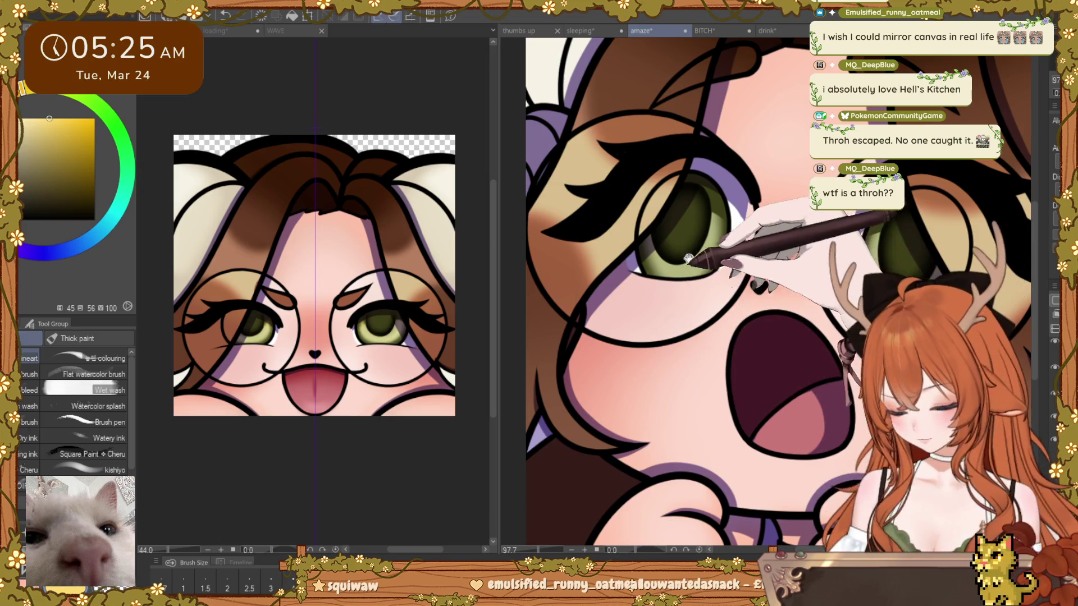
scroll(634, 285, "up", 3)
scroll(634, 285, "up", 2)
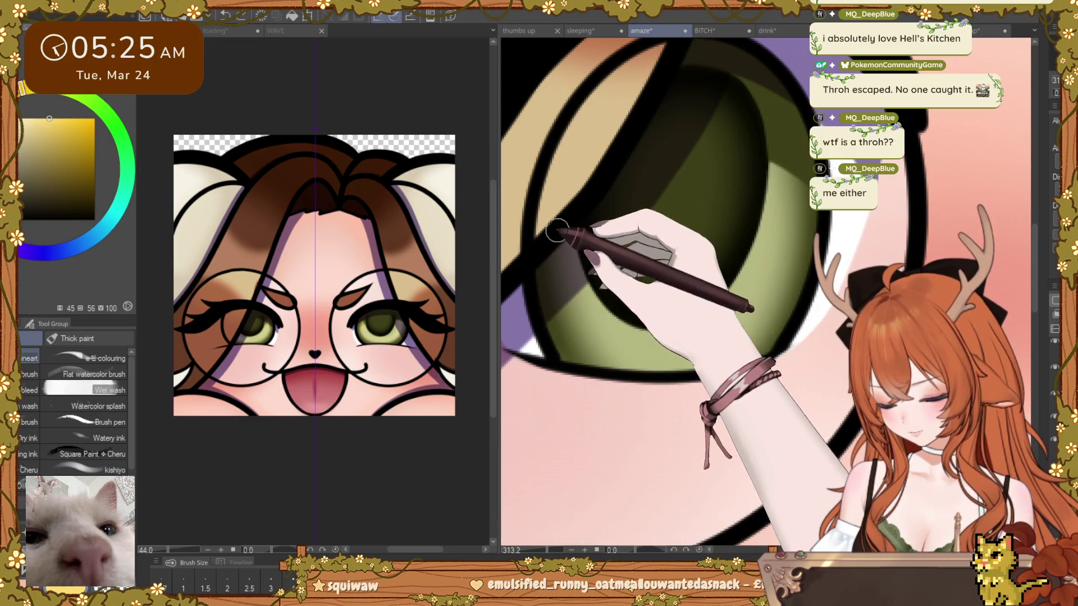
Step: Paint a yellow highlight along the iris's lower edge and toggle undo/redo to compare, ending undone
left_click_drag(574, 319, 757, 69)
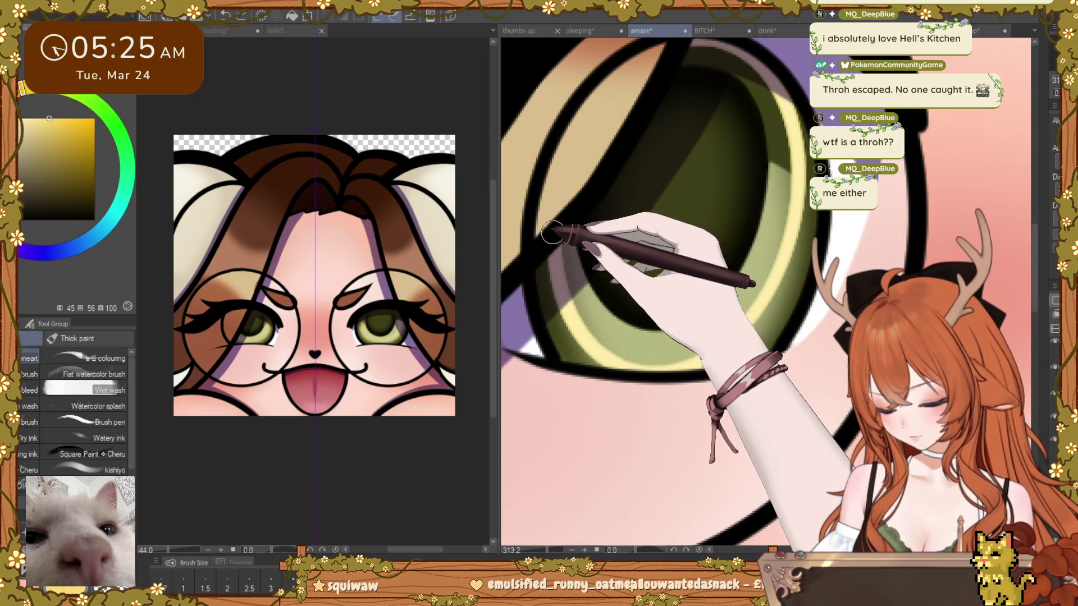
key("ctrl+z")
key("ctrl+y")
key("ctrl+z")
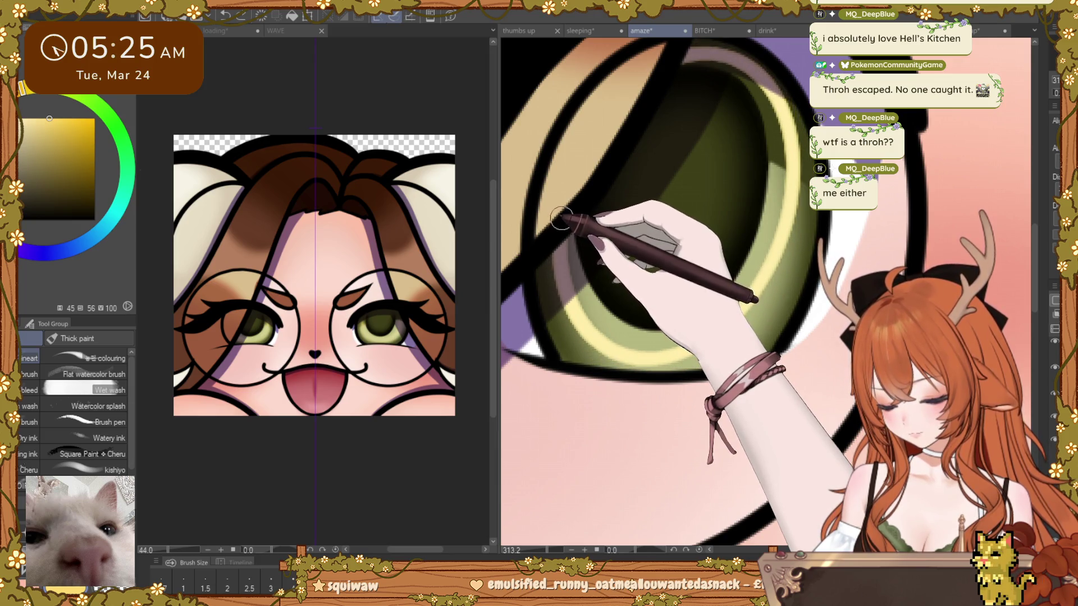
key("ctrl+y")
key("ctrl+z")
key("ctrl+y")
key("ctrl+z")
key("ctrl+y")
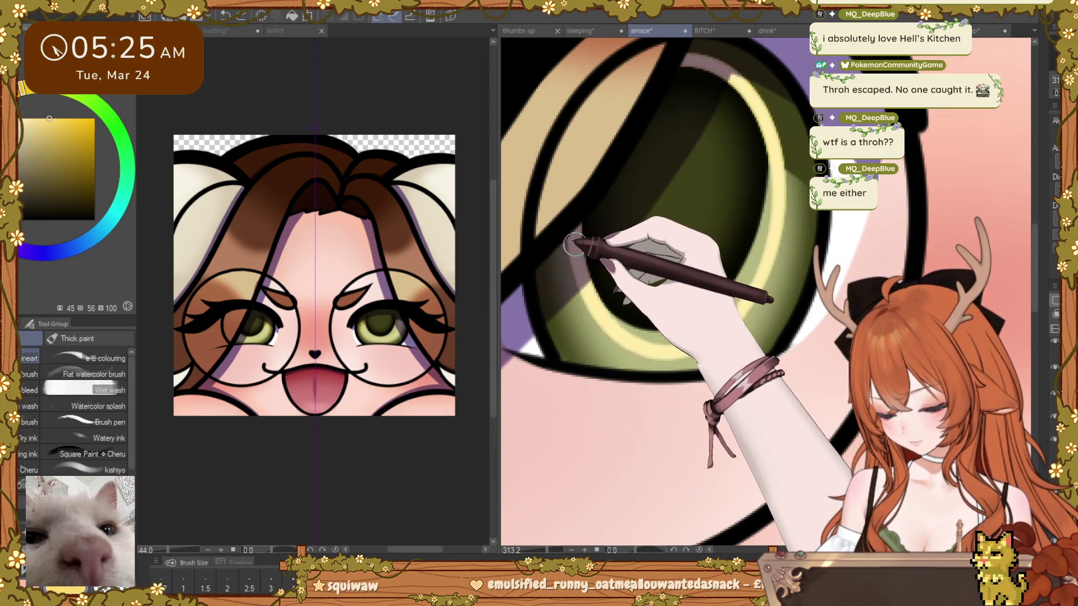
key("ctrl+z")
key("ctrl+y")
key("ctrl+z")
key("ctrl+y")
key("ctrl+z")
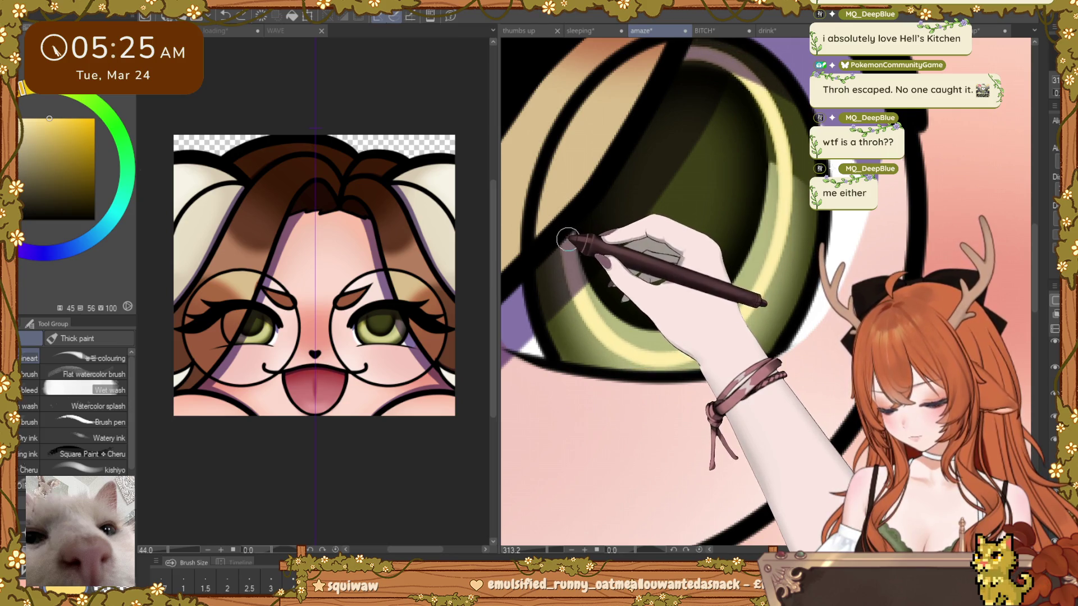
key("ctrl+y")
key("ctrl+z")
scroll(569, 220, "down", 2)
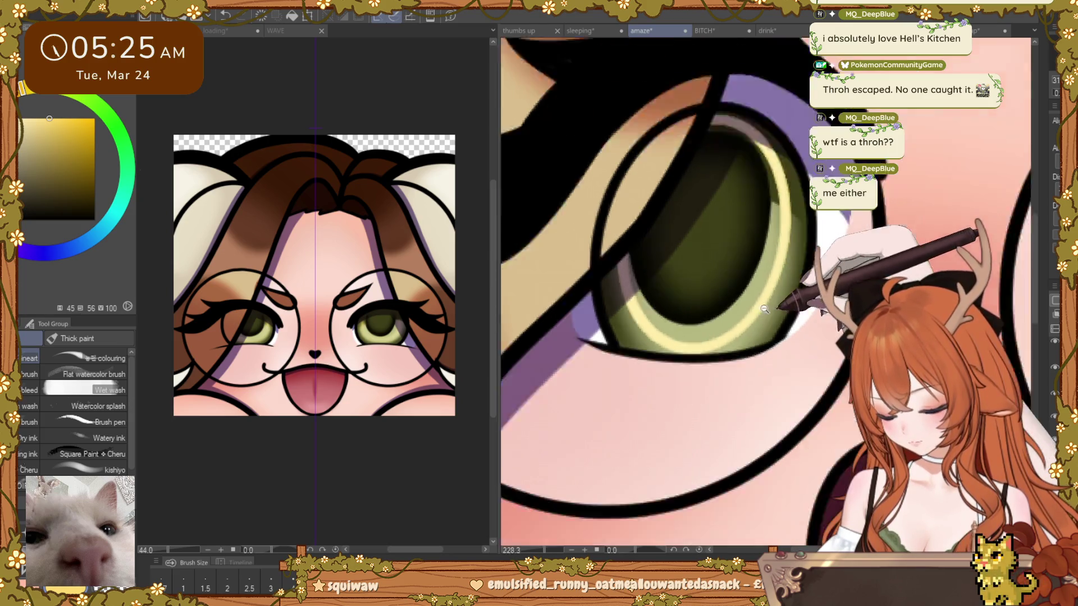
scroll(674, 269, "down", 2)
scroll(732, 305, "up", 2)
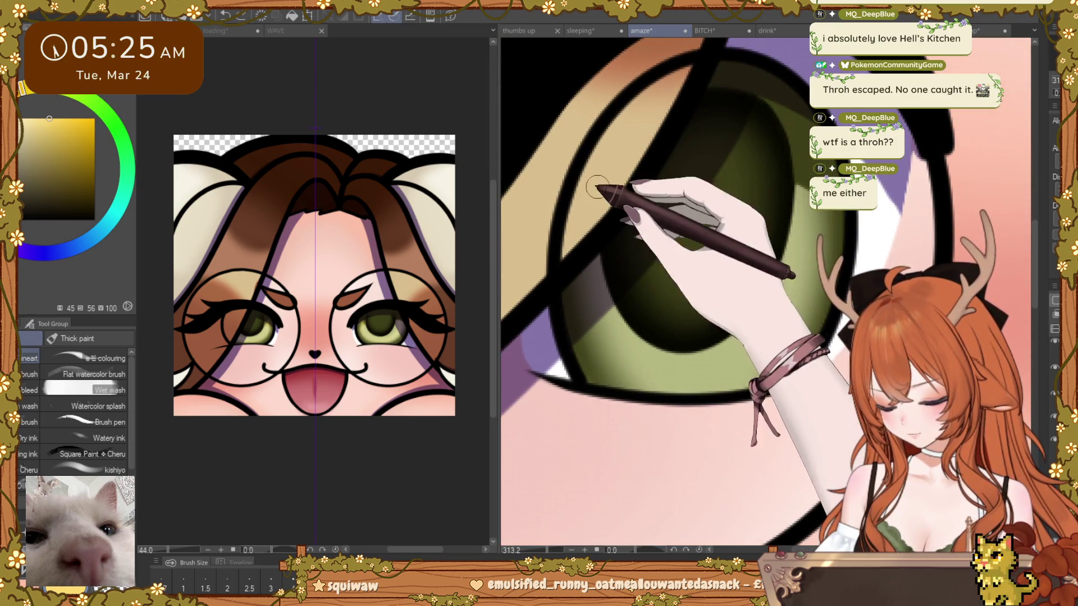
Step: Repaint the iris with darker shading and a pale yellow crescent along its rim
mouse_move(594, 339)
left_mouse_down()
mouse_move(699, 362)
mouse_move(808, 337)
mouse_move(812, 210)
left_mouse_up()
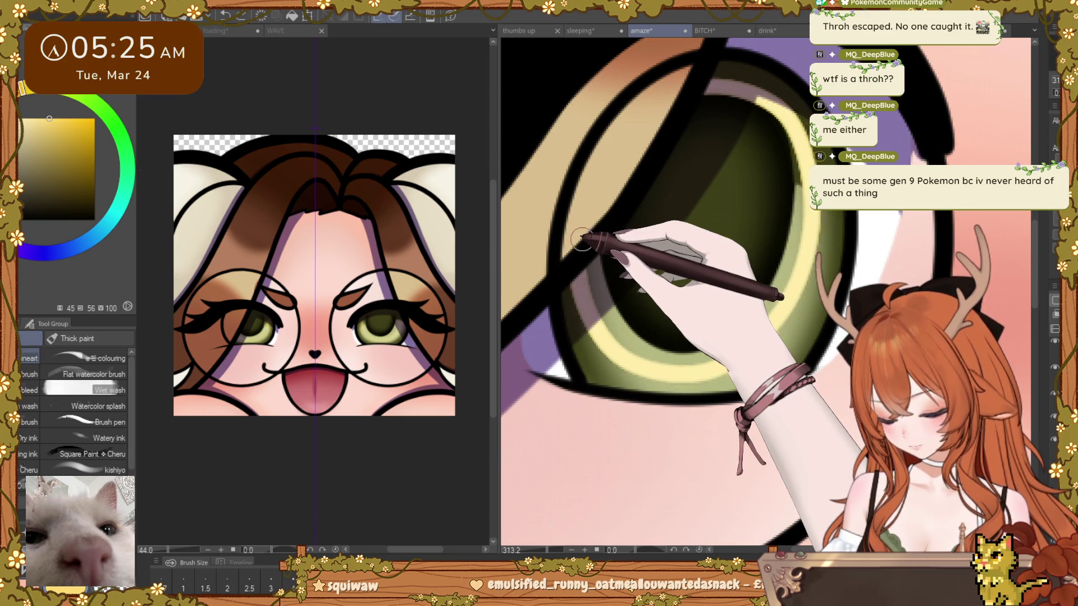
left_click_drag(580, 241, 737, 310)
key("ctrl+t")
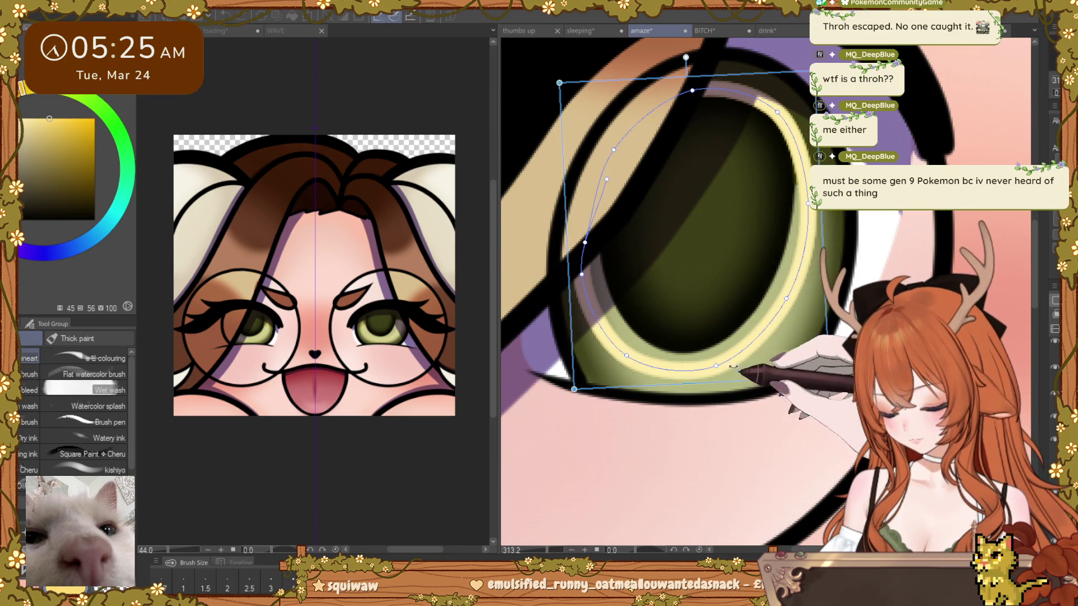
Step: Tilt, shift and stretch the iris highlight ring to a new angle in the transform box
left_click_drag(724, 373, 716, 368)
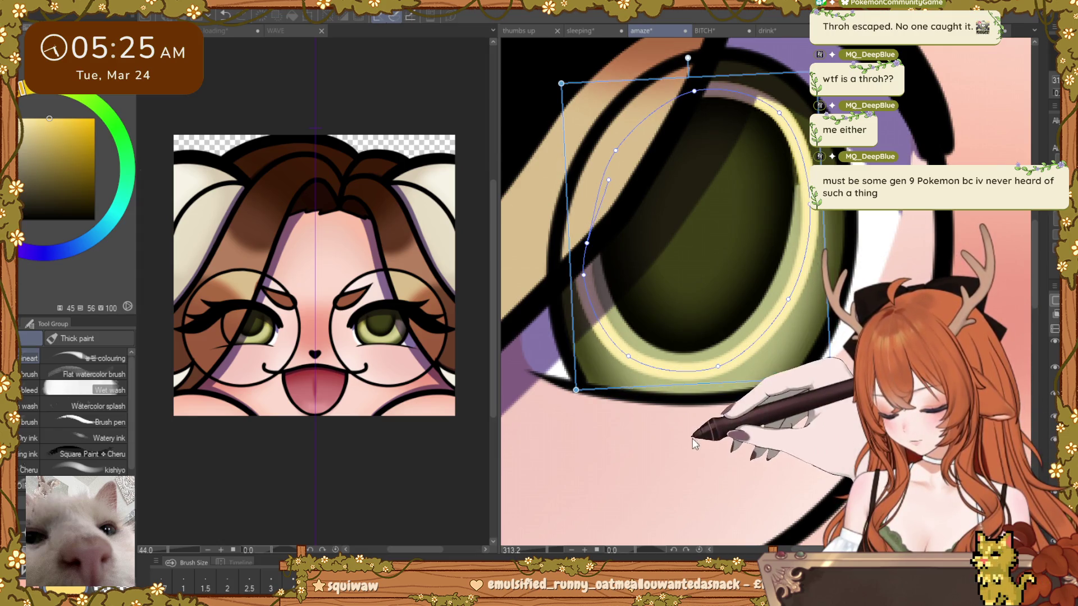
mouse_move(707, 448)
left_mouse_down()
mouse_move(807, 168)
mouse_move(820, 258)
left_mouse_up()
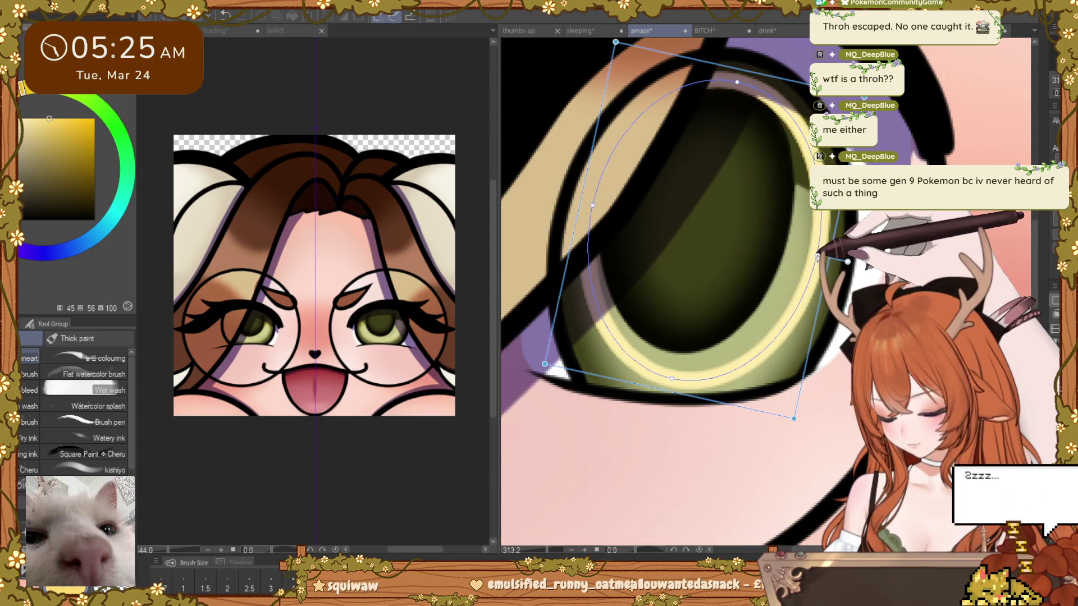
left_click_drag(593, 205, 588, 207)
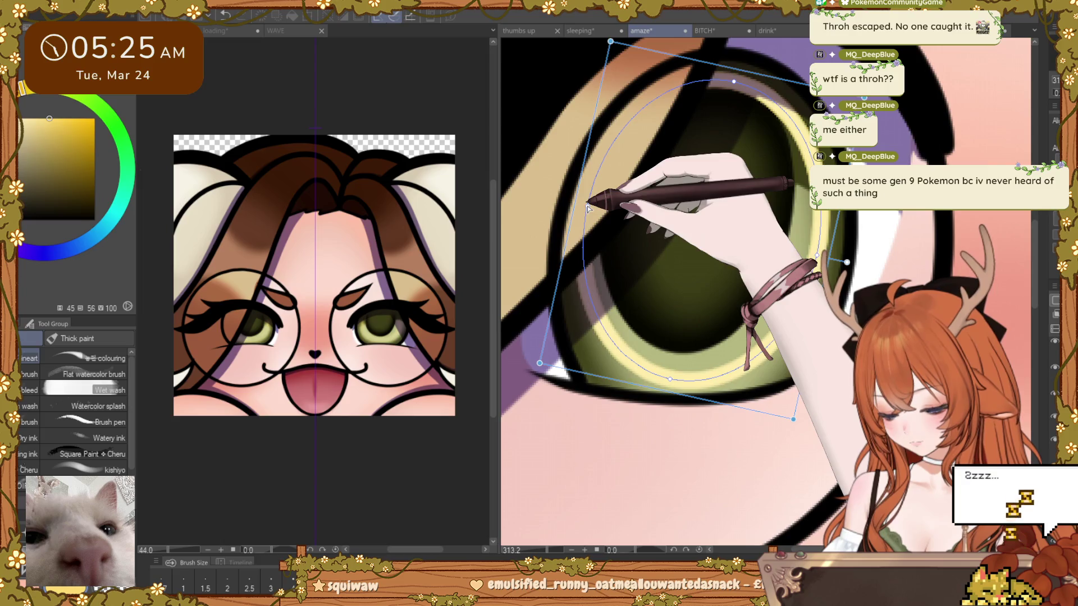
left_click_drag(672, 383, 671, 386)
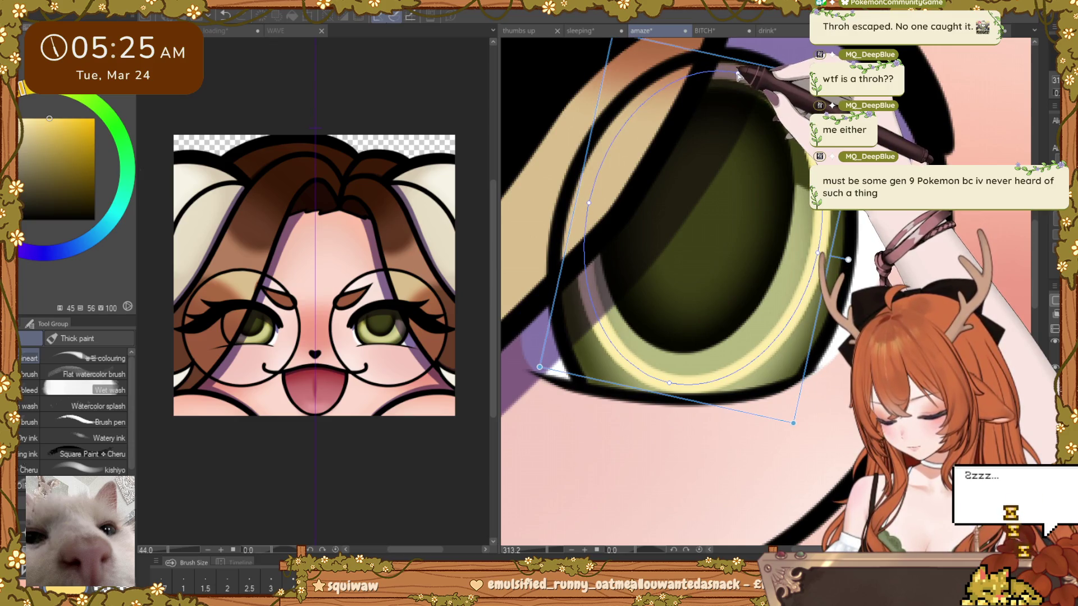
mouse_move(738, 76)
left_mouse_down()
mouse_move(717, 111)
mouse_move(738, 137)
left_mouse_up()
Step: Compare the reshaped ring, commit it and fit the whole face in view
key("ctrl+z")
key("ctrl+y")
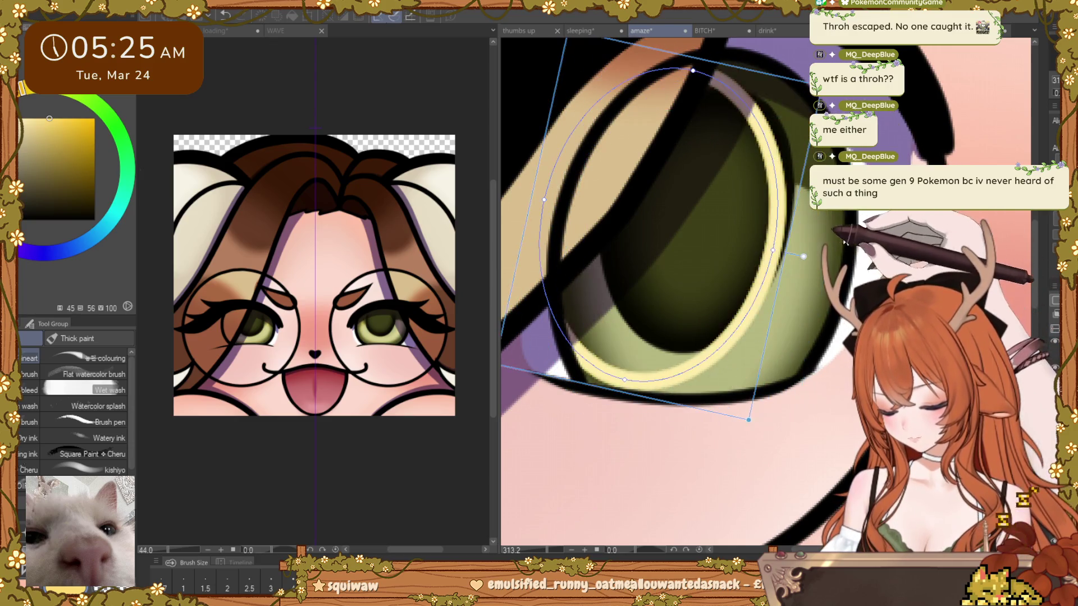
key("ctrl+z")
key("Return")
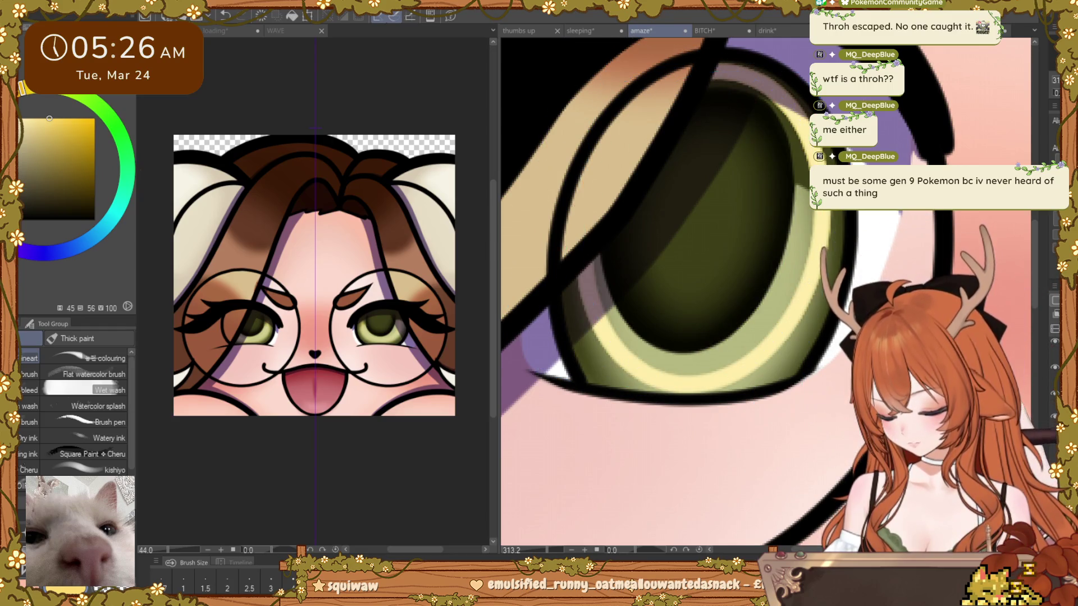
key("ctrl+0")
scroll(800, 303, "up", 3)
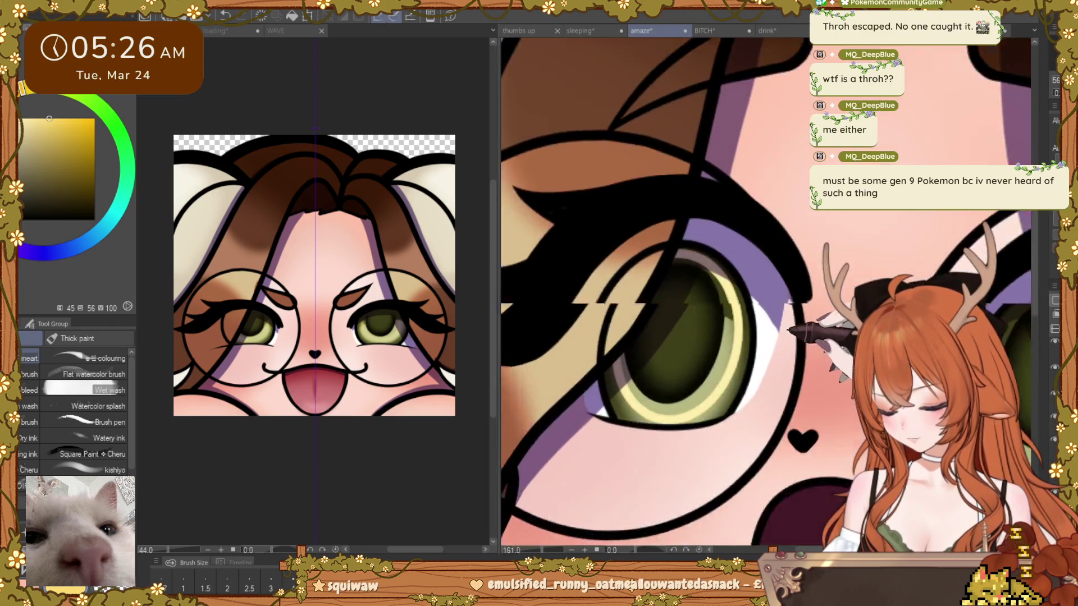
scroll(716, 270, "up", 2)
scroll(640, 227, "up", 2)
scroll(575, 189, "up", 1)
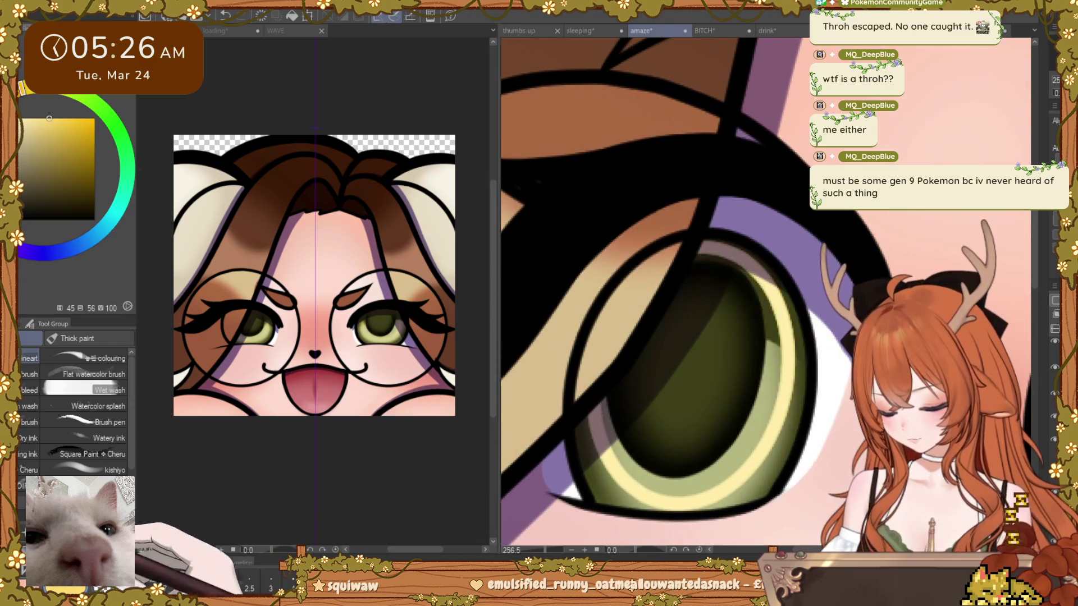
scroll(836, 377, "down", 4)
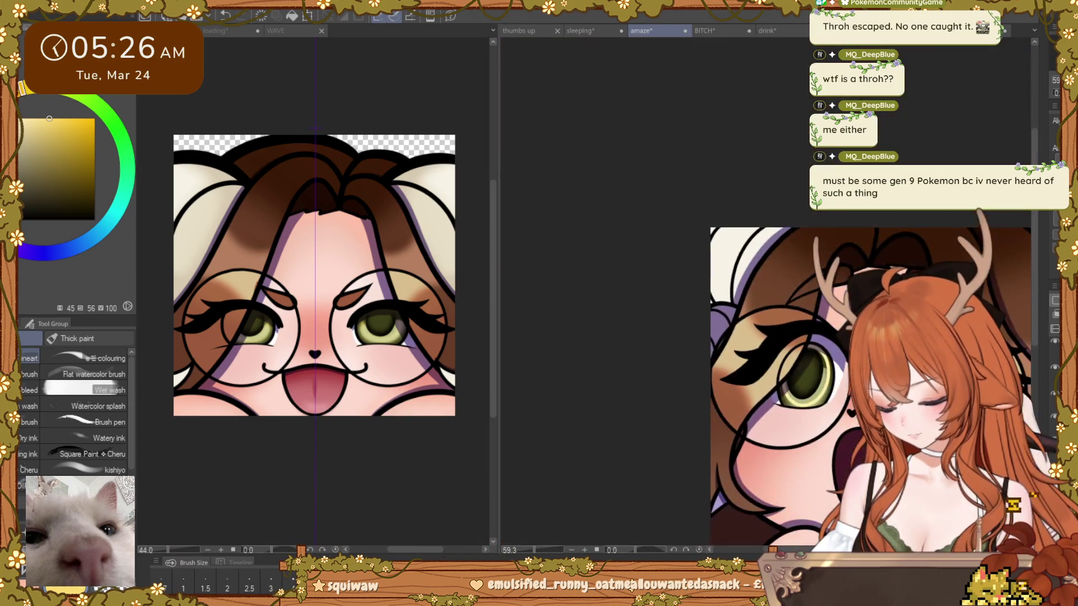
scroll(836, 377, "up", 1)
scroll(837, 377, "up", 2)
scroll(835, 377, "up", 1)
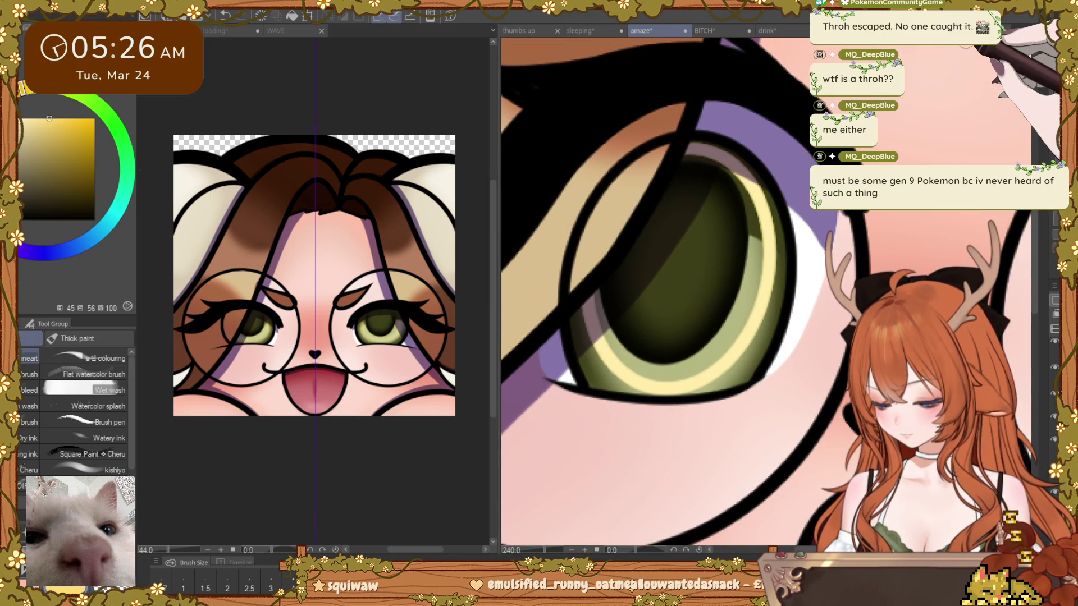
Step: Back out of an accidental Text tool and begin a Free Transform on the amaze emote's left pupil
key("t")
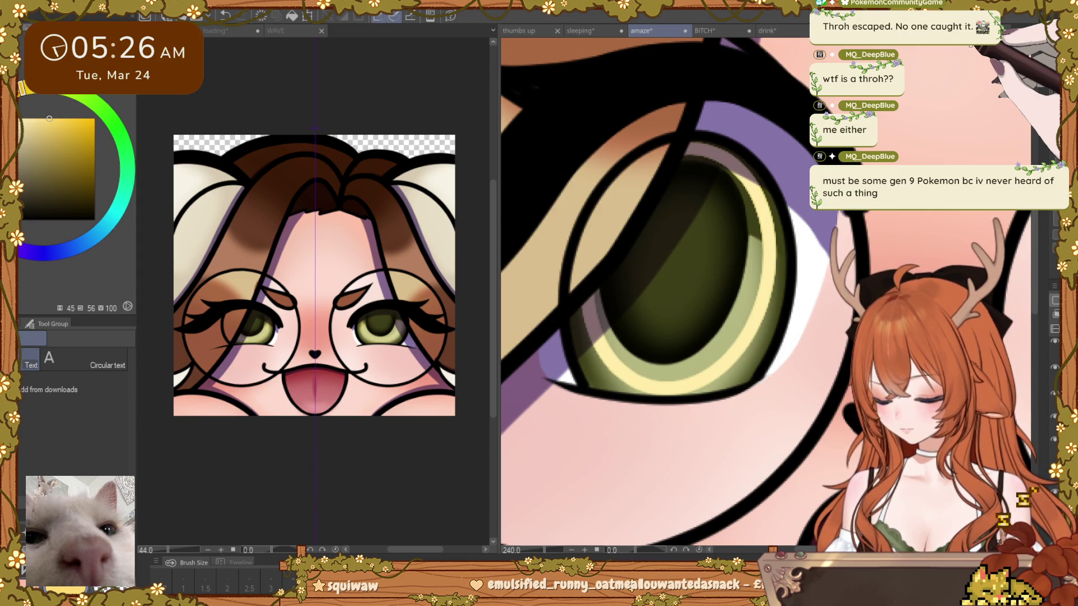
left_click(703, 278)
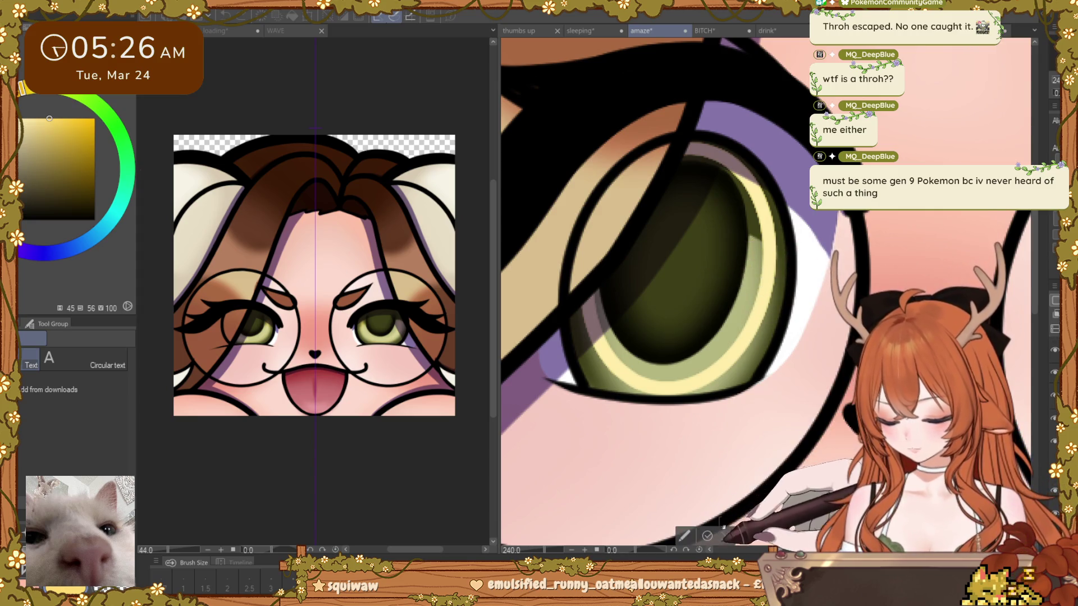
key("b")
key("ctrl+t")
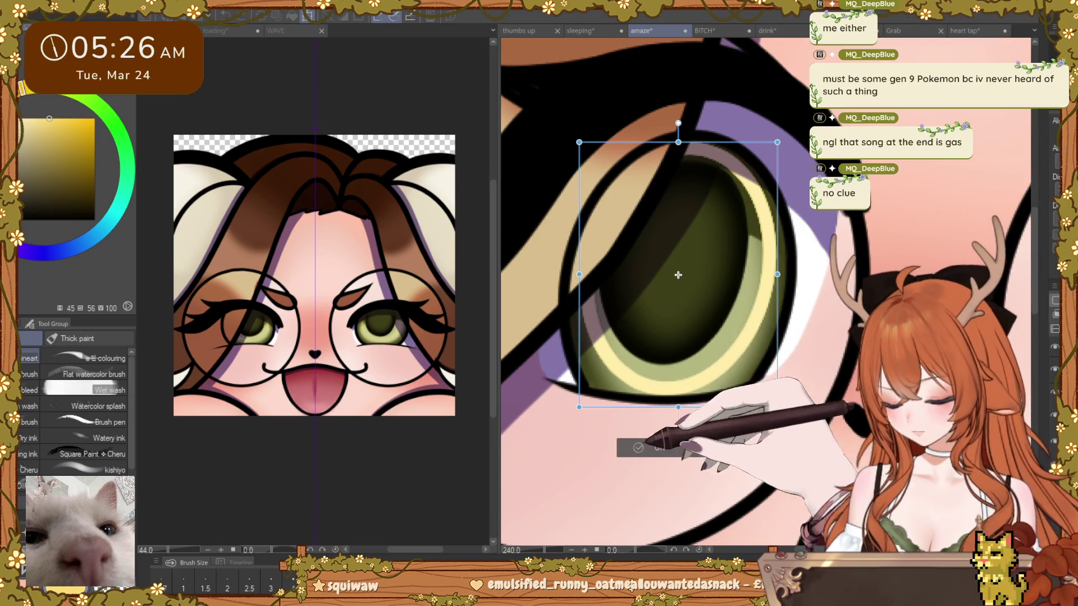
Step: Nudge the left pupil one step left, commit it, and start transforming the right pupil
key("Left")
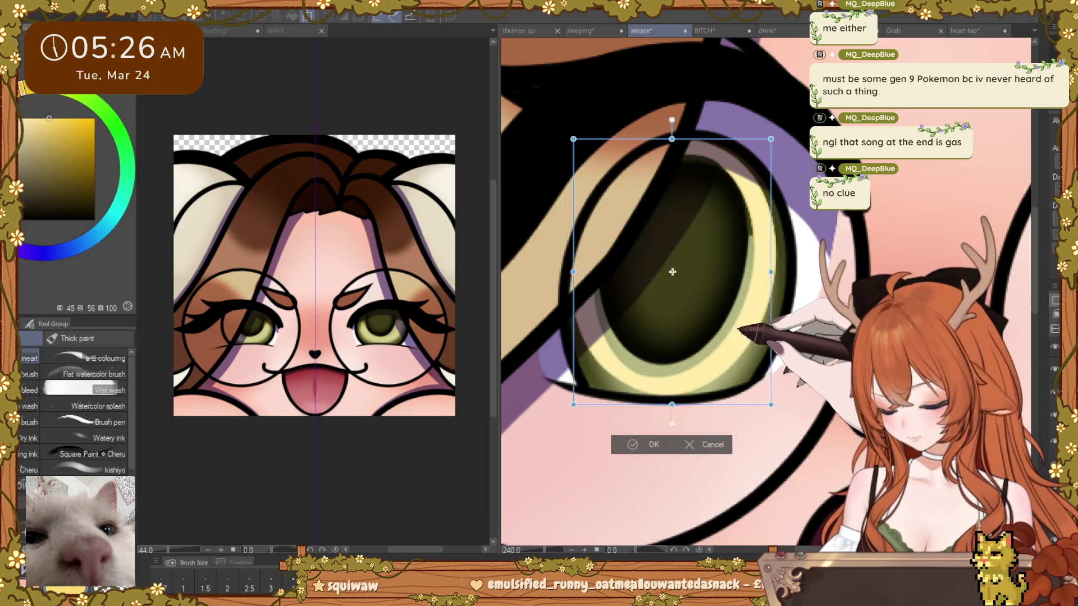
key("Return")
left_click_drag(770, 338, 668, 347)
key("ctrl+t")
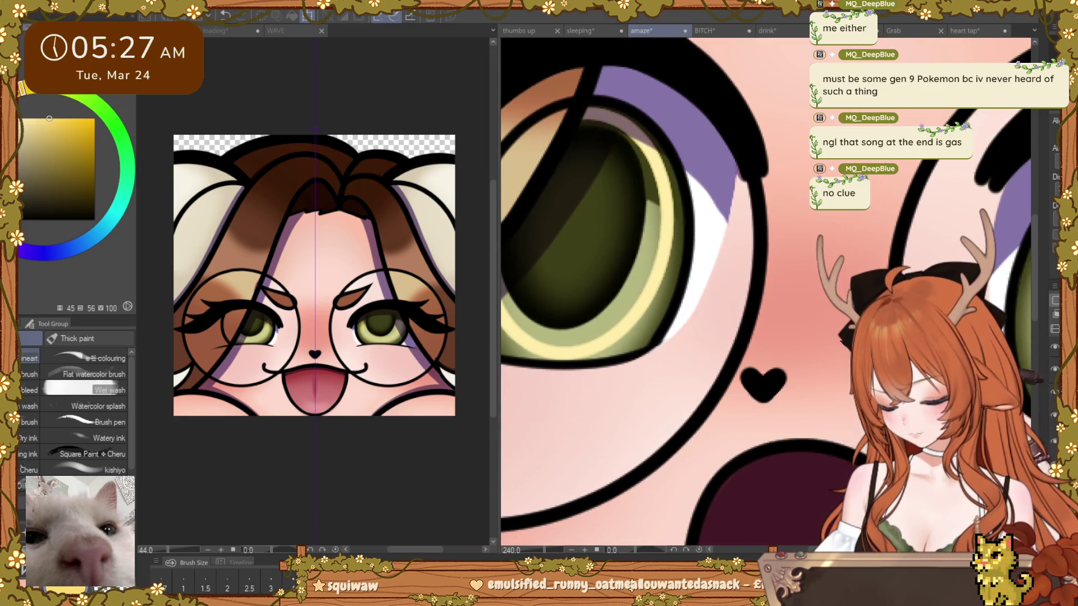
Step: Tilt the right pupil slightly, nudge it down and right, then level it back out
mouse_move(915, 290)
left_mouse_down()
mouse_move(772, 261)
mouse_move(860, 283)
left_mouse_up()
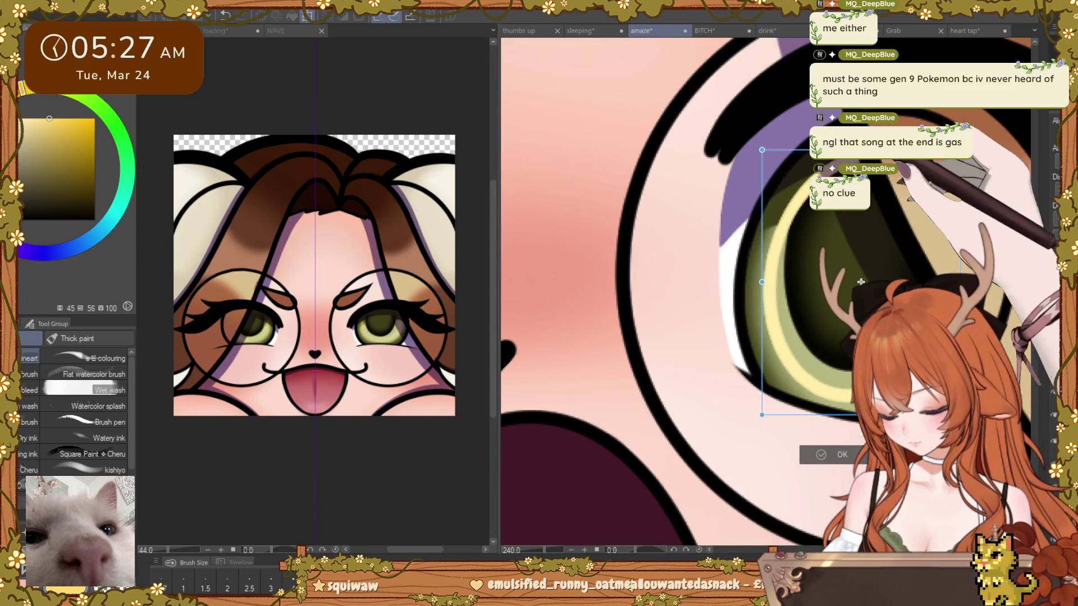
left_click_drag(754, 425, 772, 435)
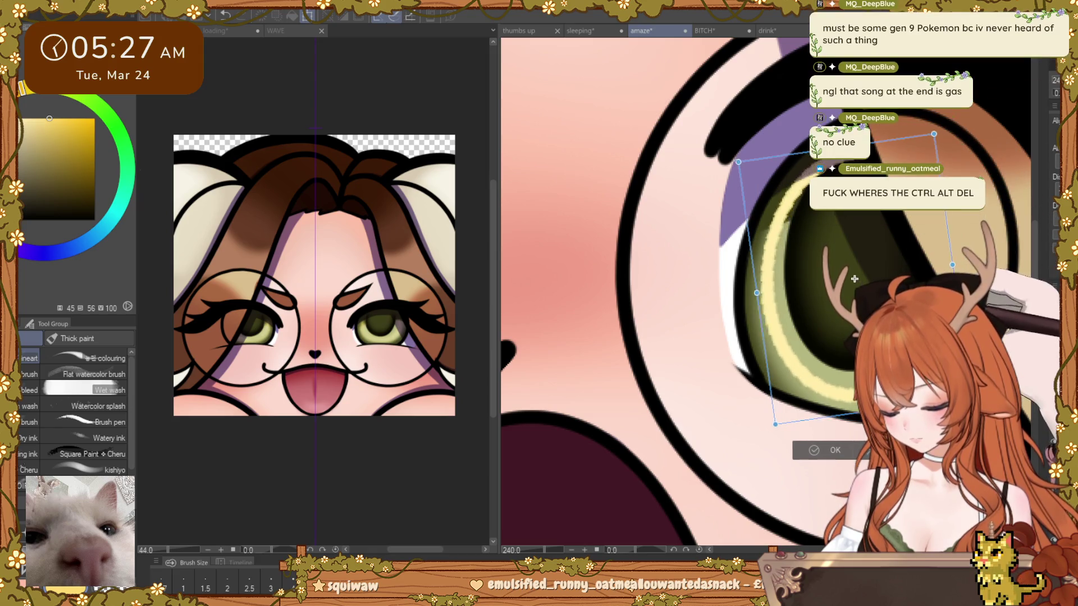
key("Return")
left_click_drag(852, 280, 859, 284)
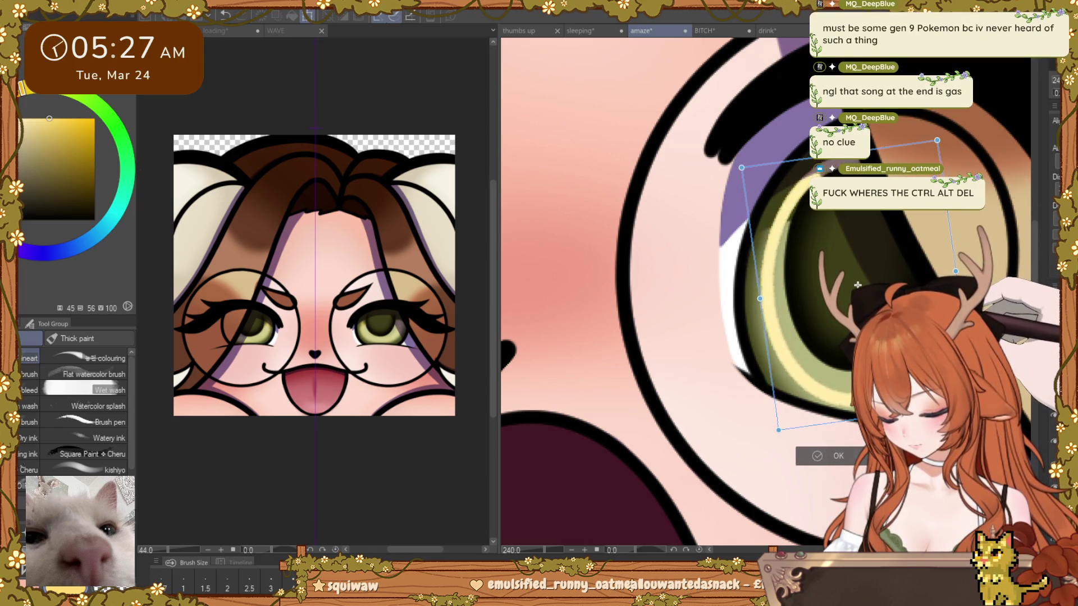
scroll(968, 279, "down", 3)
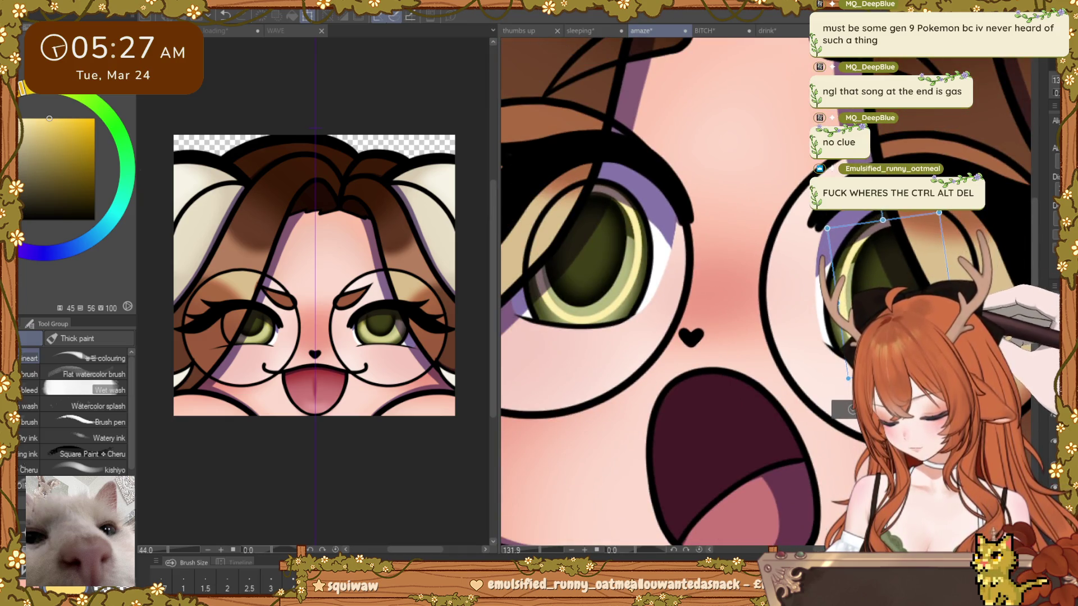
scroll(758, 295, "down", 3)
scroll(758, 295, "up", 2)
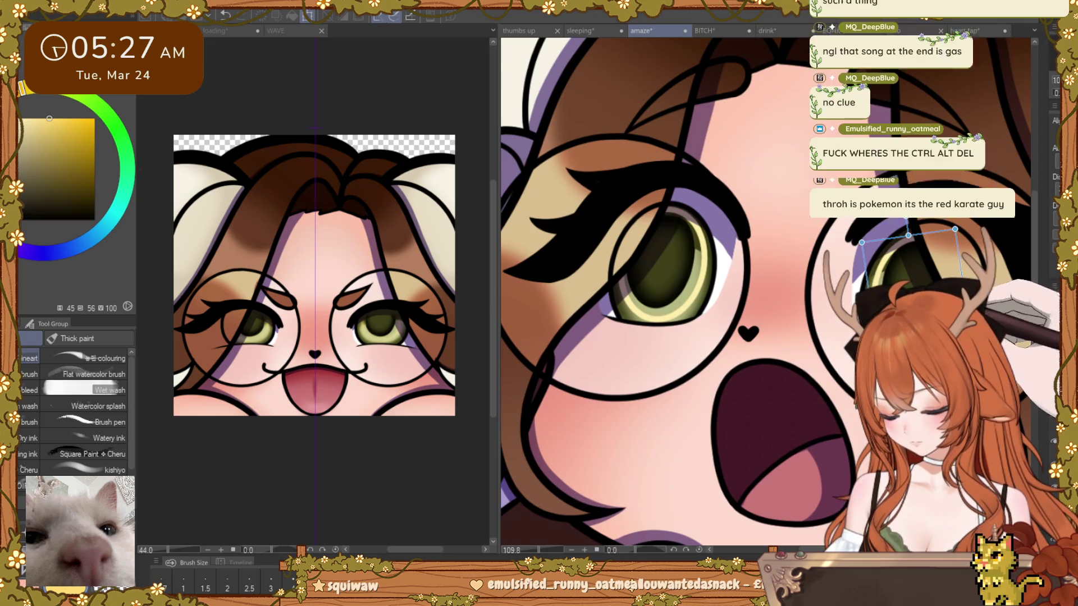
left_click_drag(960, 223, 963, 231)
scroll(938, 284, "down", 2)
scroll(939, 284, "down", 2)
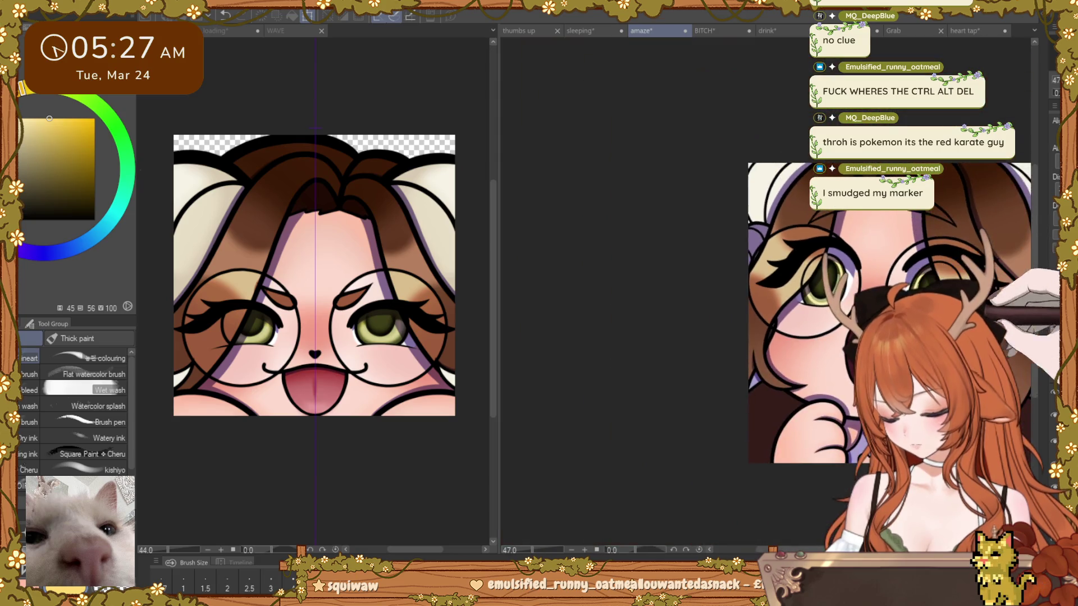
scroll(925, 285, "up", 2)
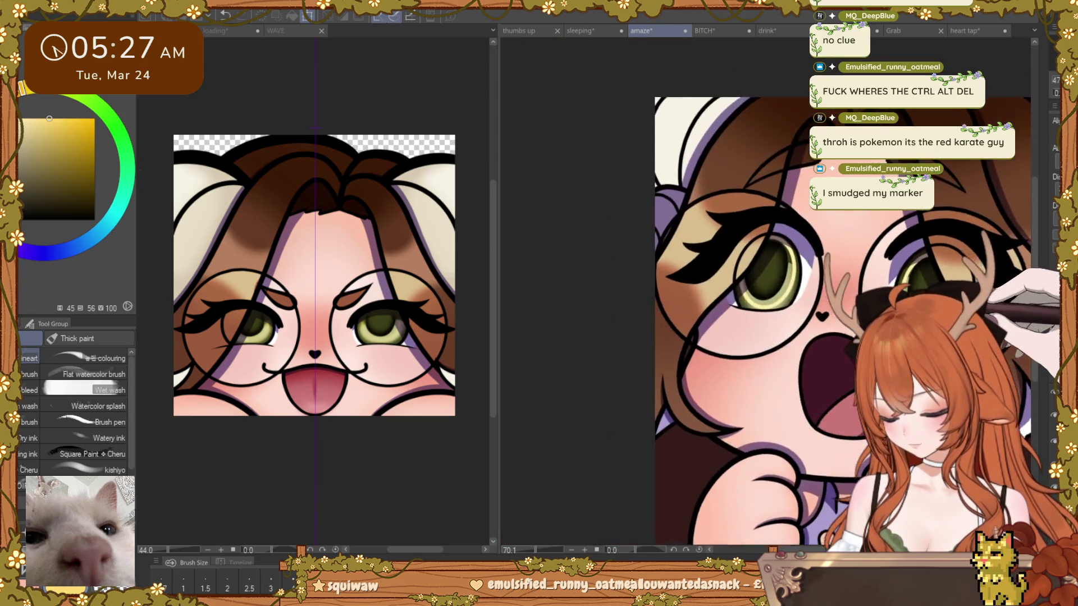
scroll(924, 285, "up", 1)
scroll(925, 285, "up", 1)
scroll(925, 285, "up", 2)
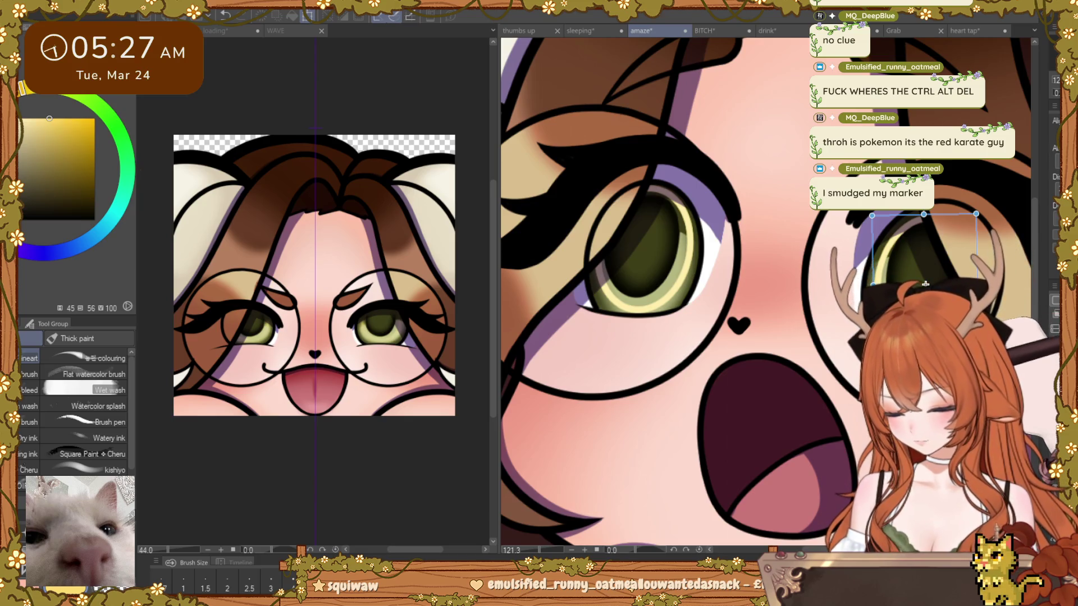
Step: Commit the right pupil's placement and switch to the Blur sub tool with the face in view
key("ctrl+d")
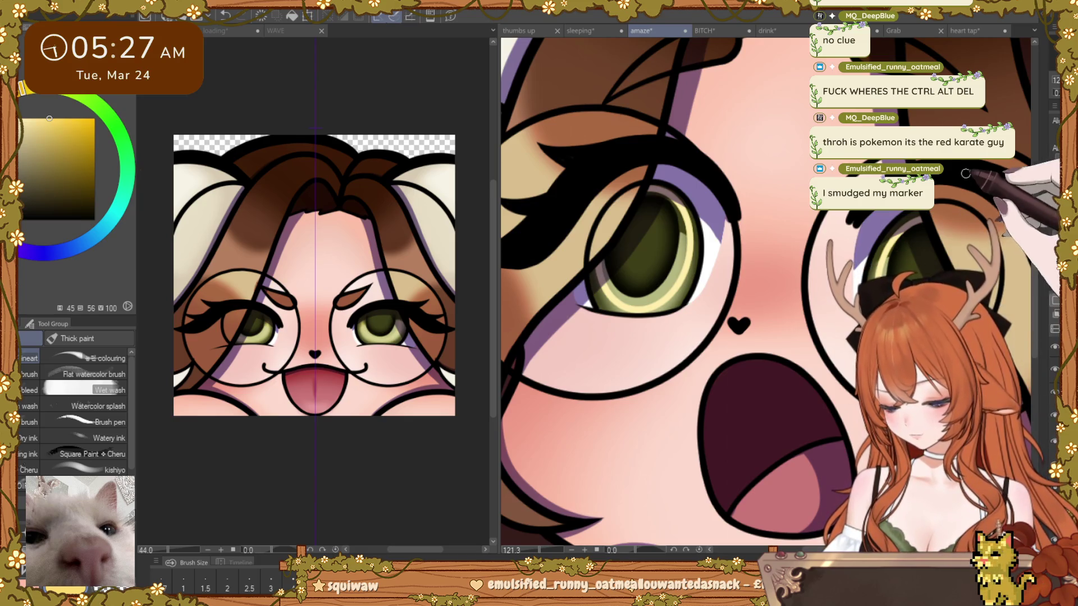
key("j")
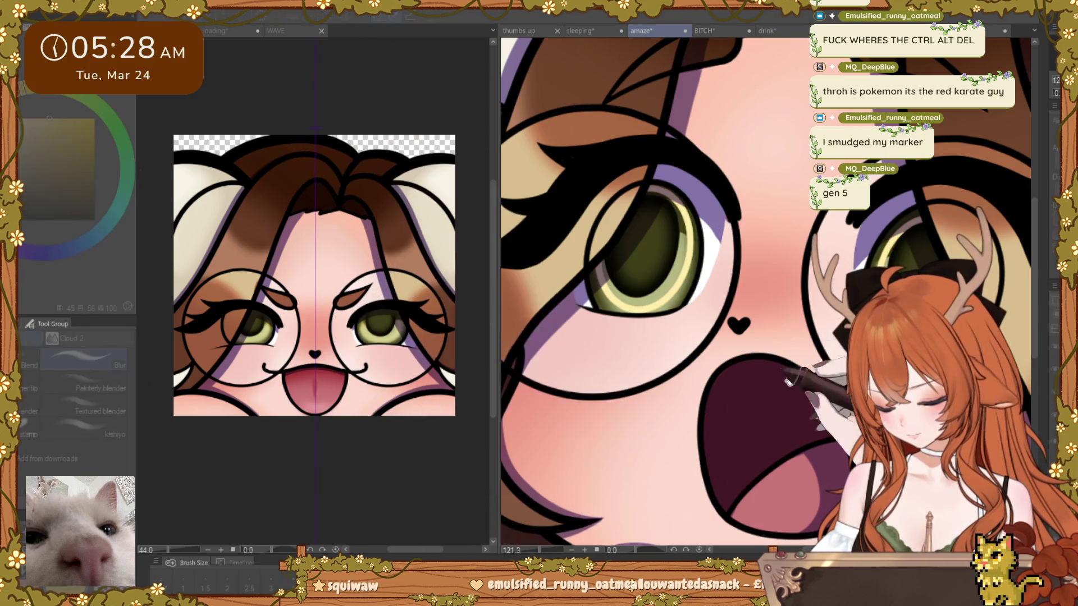
left_click_drag(789, 381, 636, 312)
scroll(634, 312, "down", 3)
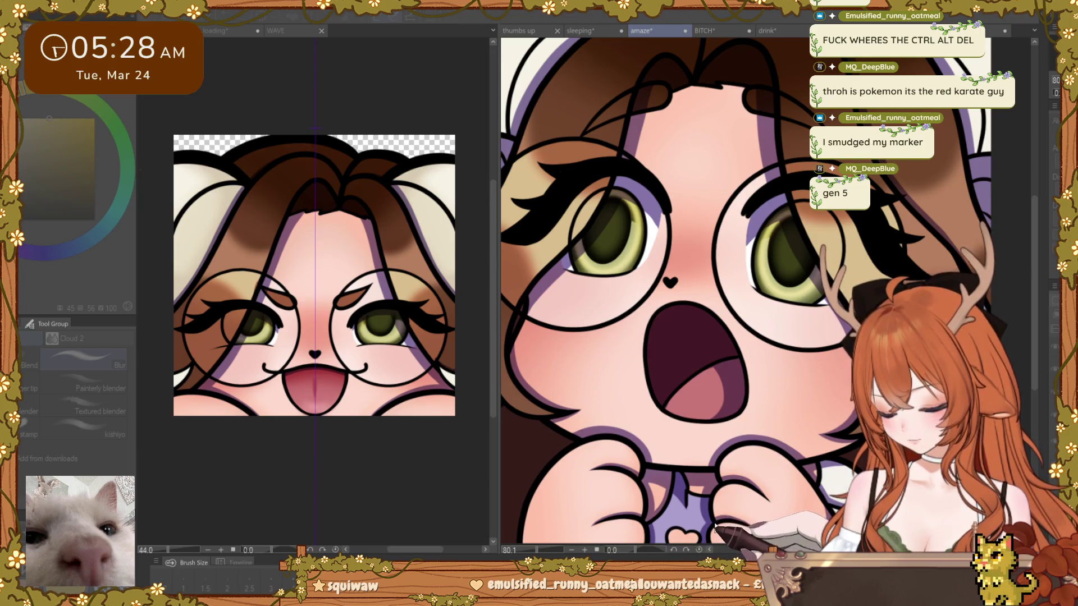
scroll(590, 152, "up", 1)
scroll(590, 151, "up", 3)
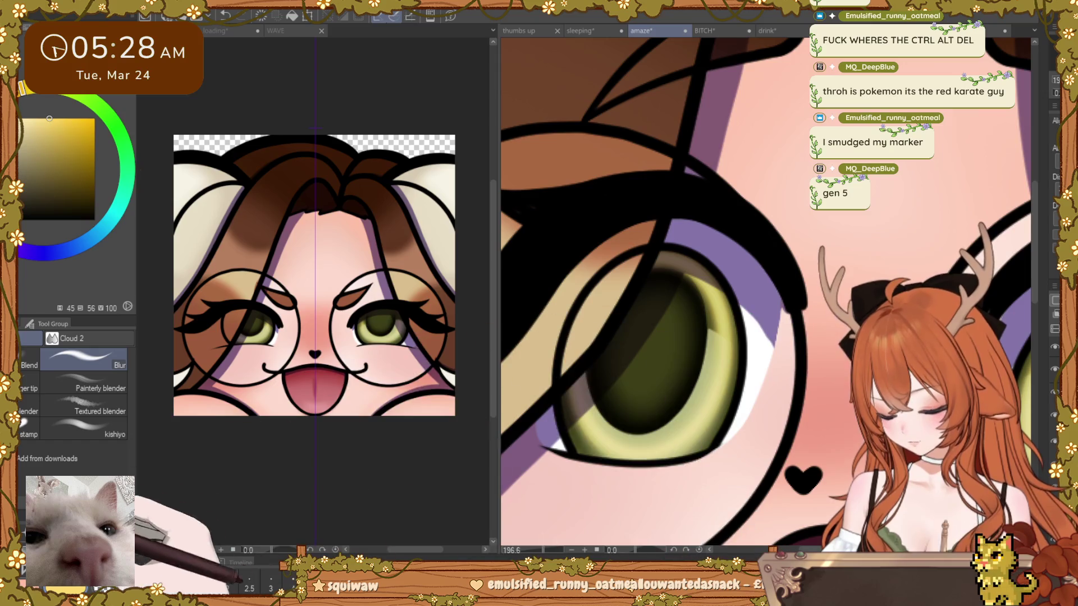
Step: Paint dark olive green over the pale highlight atop the left iris with the Thick paint brush
key("b")
scroll(749, 315, "up", 3)
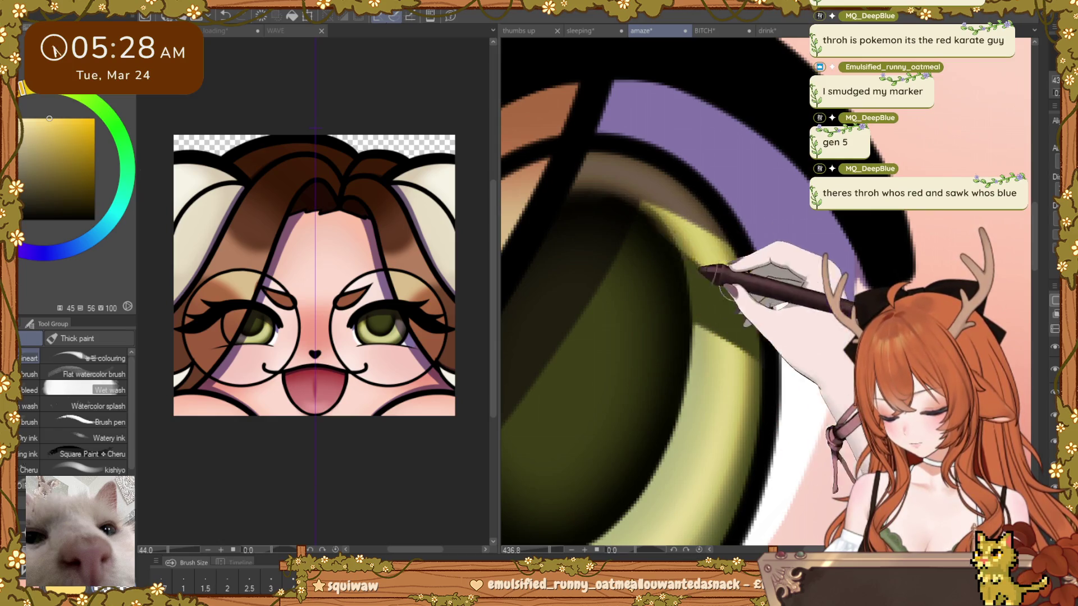
left_click_drag(724, 293, 599, 276)
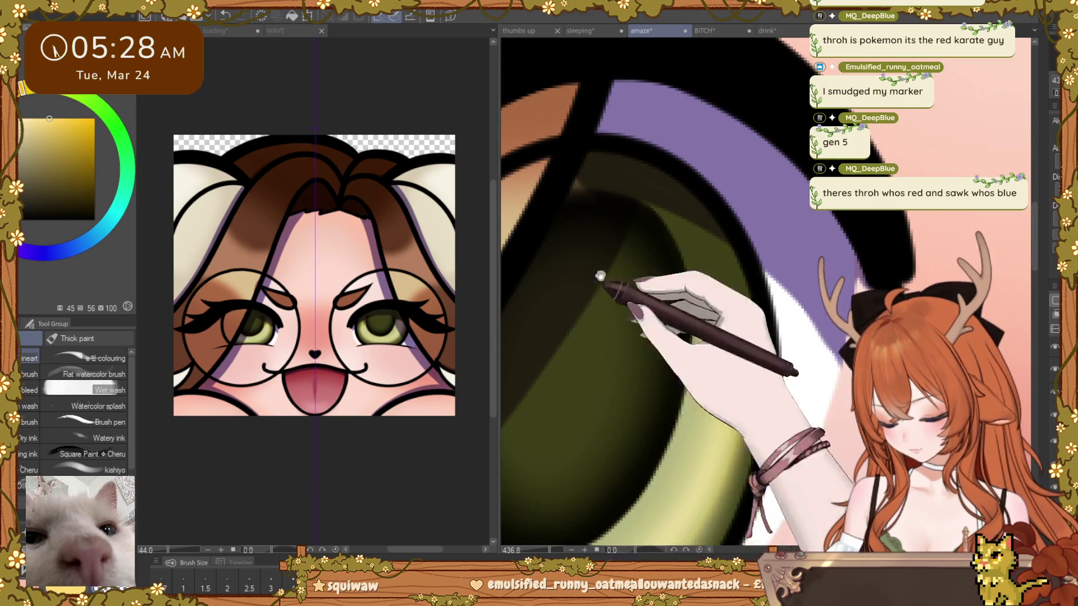
scroll(599, 277, "down", 2)
scroll(794, 216, "up", 4)
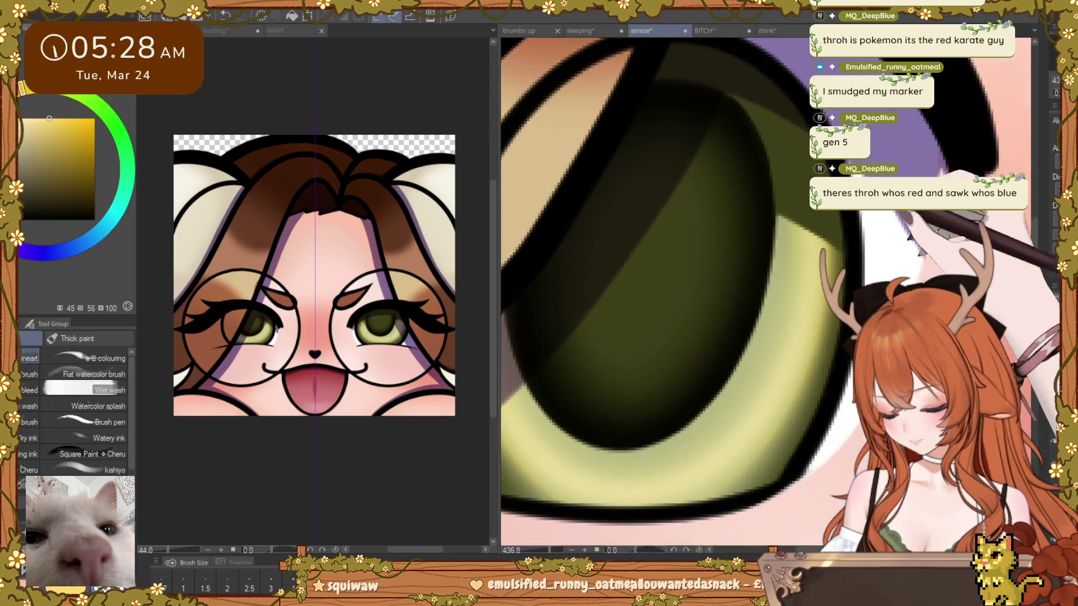
scroll(721, 216, "down", 2)
scroll(721, 217, "down", 1)
scroll(722, 217, "up", 4)
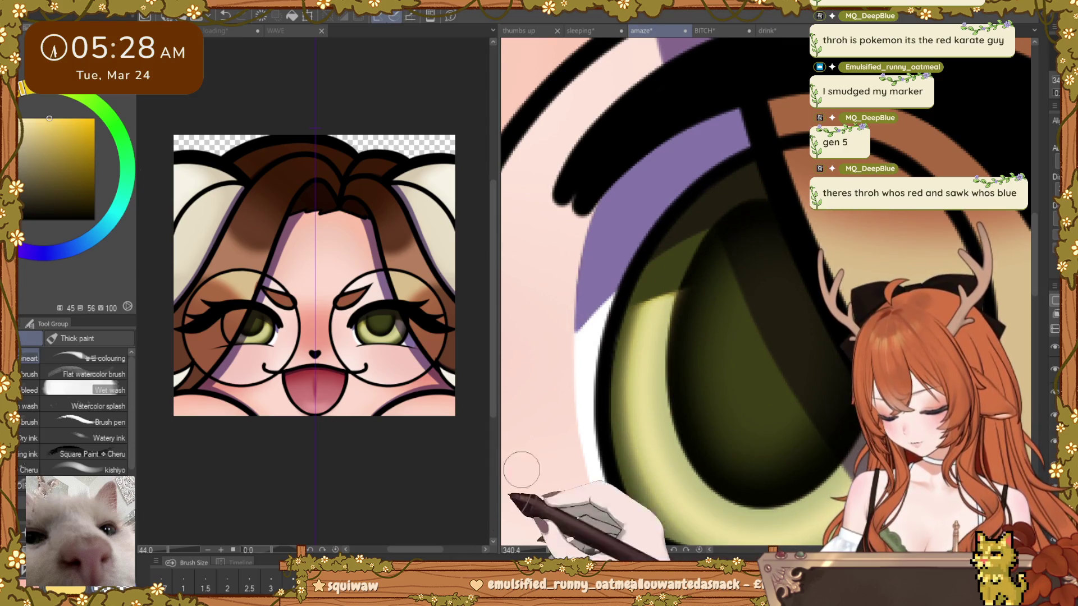
scroll(698, 348, "up", 1)
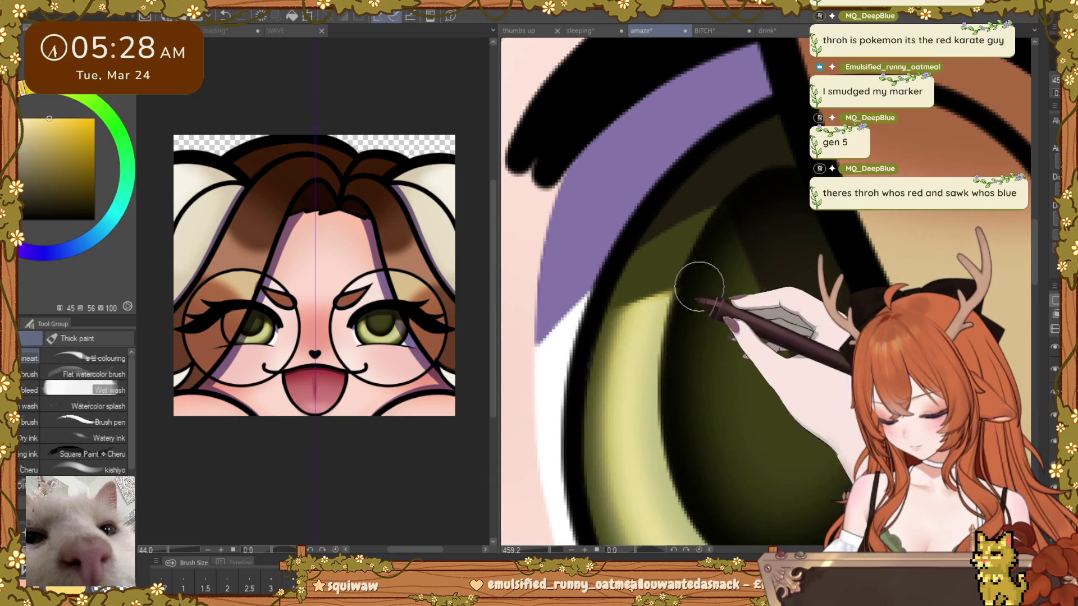
scroll(674, 337, "up", 1)
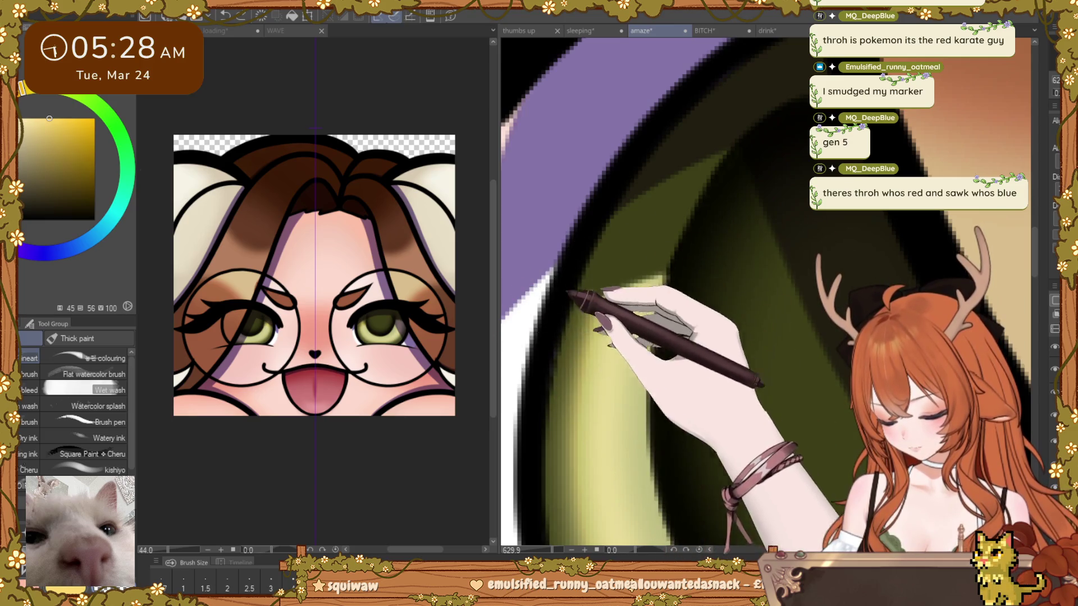
key("ctrl+0")
scroll(794, 299, "down", 2)
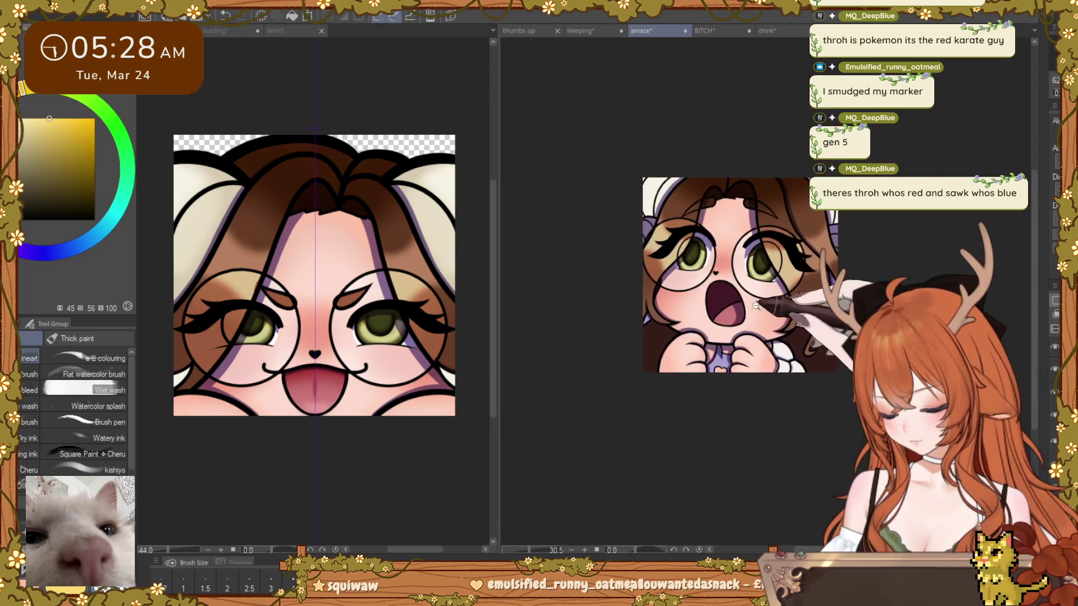
scroll(793, 300, "down", 1)
scroll(793, 302, "up", 2)
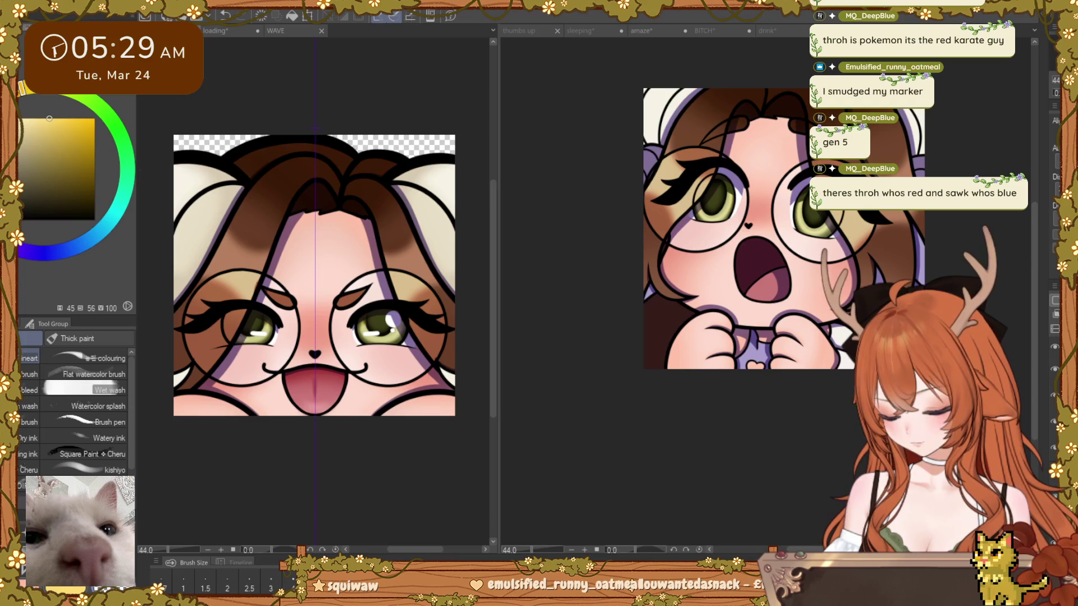
scroll(231, 344, "up", 1)
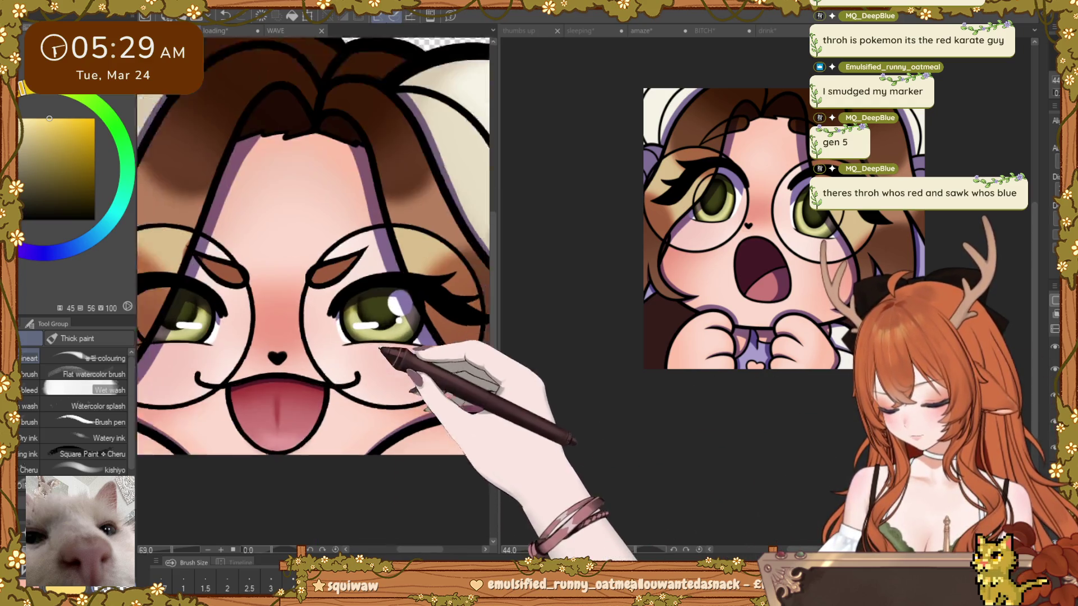
scroll(231, 343, "up", 1)
scroll(232, 344, "up", 1)
Step: Restore the white eye highlights and lasso-fill an outlined area around the tongue-out emote's left eye
key("g")
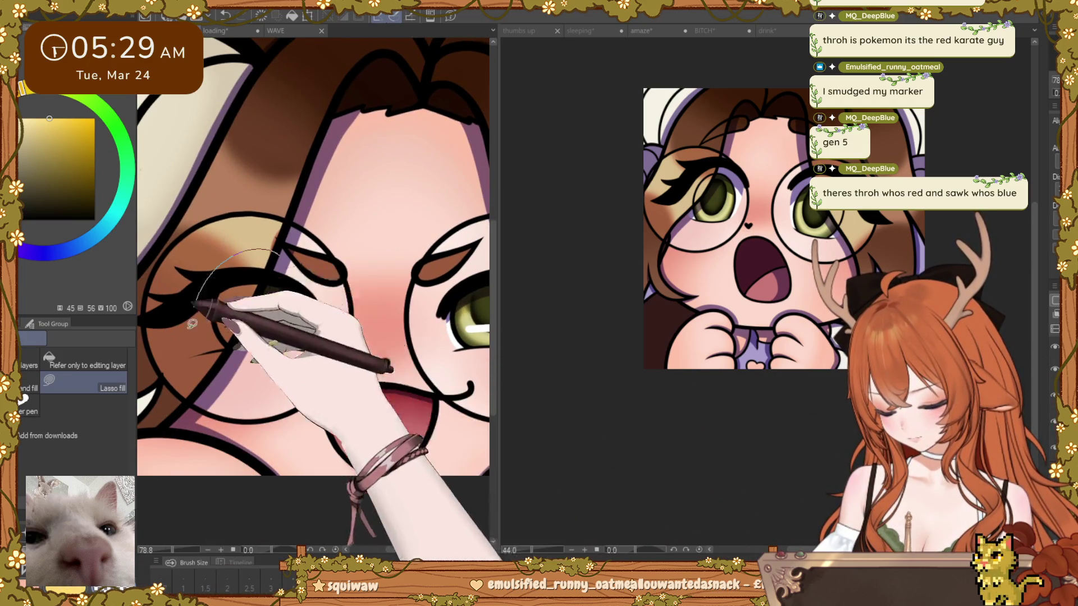
key("ctrl+z")
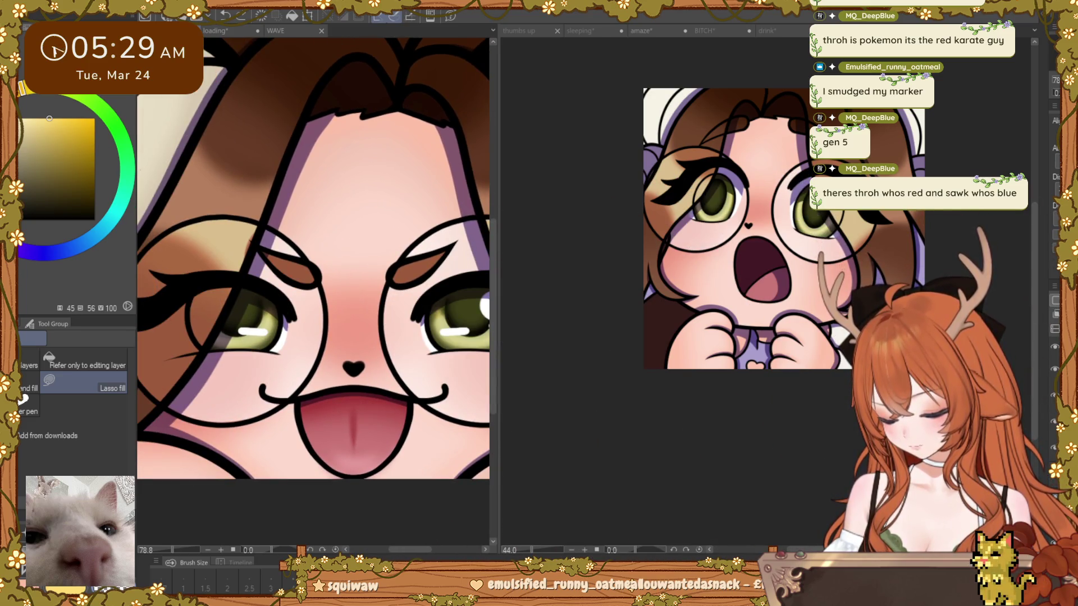
key("ctrl+y")
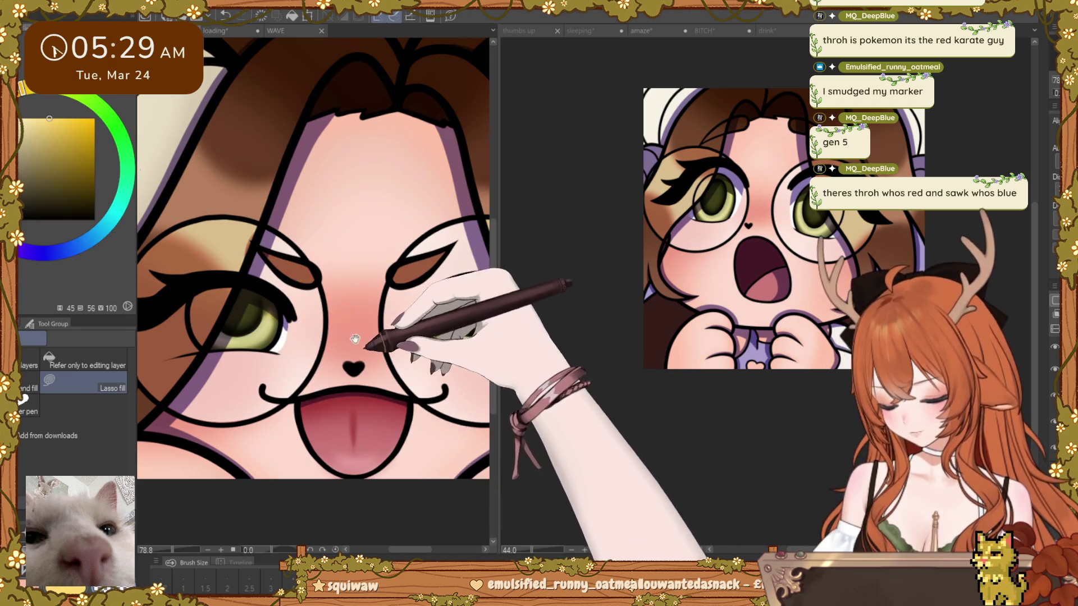
mouse_move(240, 247)
left_mouse_down()
mouse_move(195, 377)
mouse_move(240, 361)
left_mouse_up()
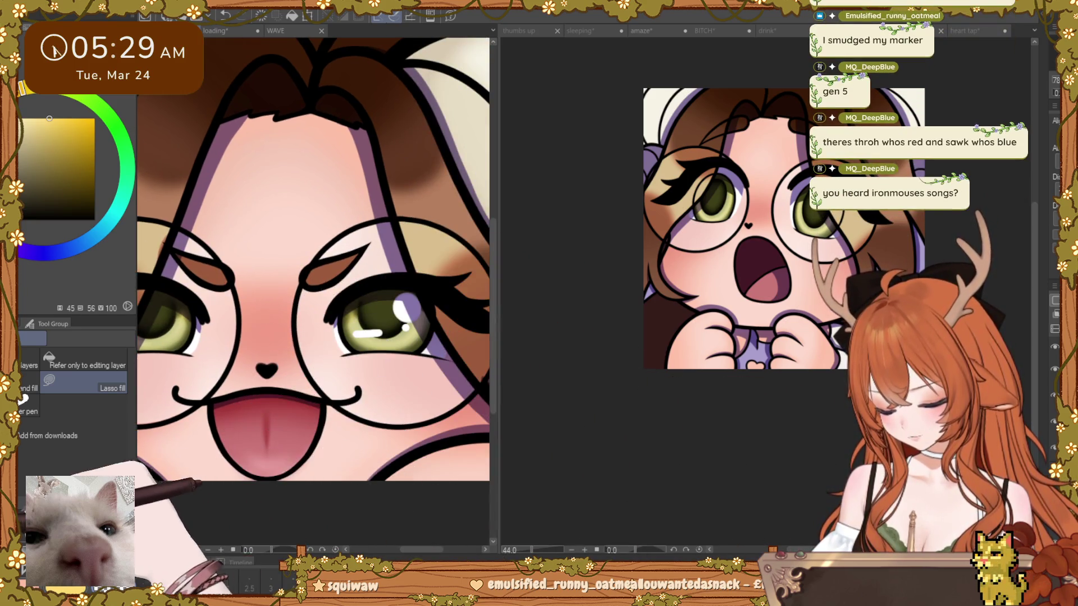
Step: Ellipse-select the right eye, move the oval selection onto the left eye, confirm and deselect
key("m")
left_click_drag(480, 421, 291, 251)
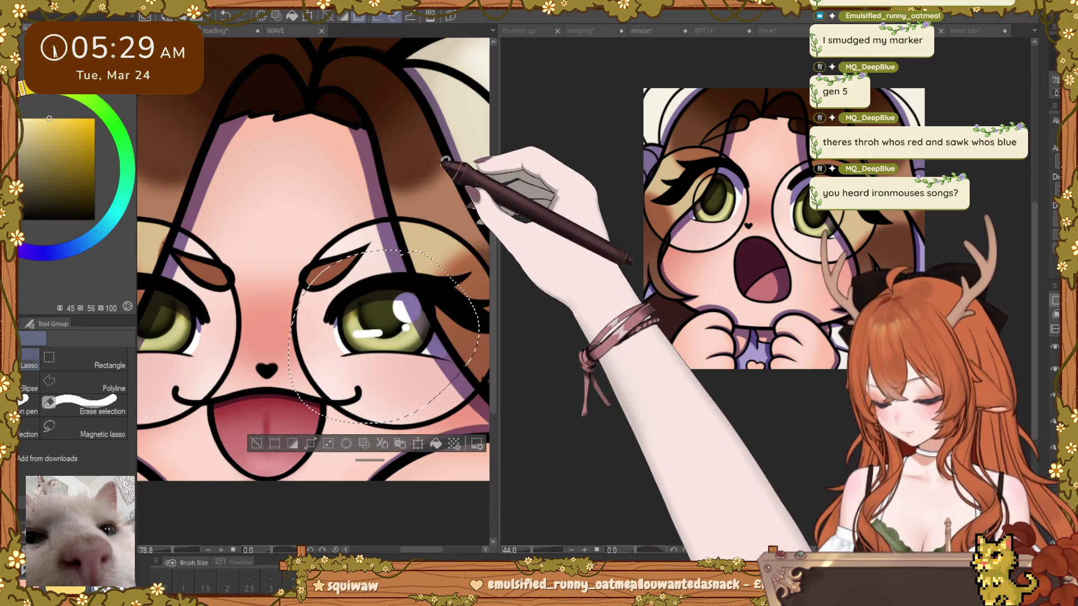
key("ctrl+t")
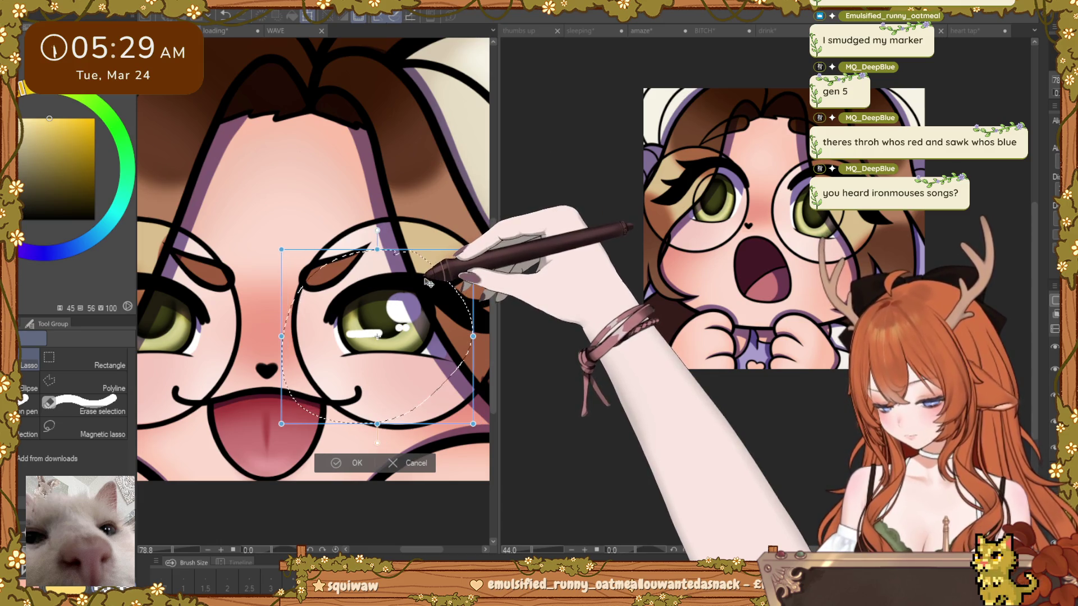
mouse_move(429, 283)
left_mouse_down()
mouse_move(140, 335)
mouse_move(153, 336)
left_mouse_up()
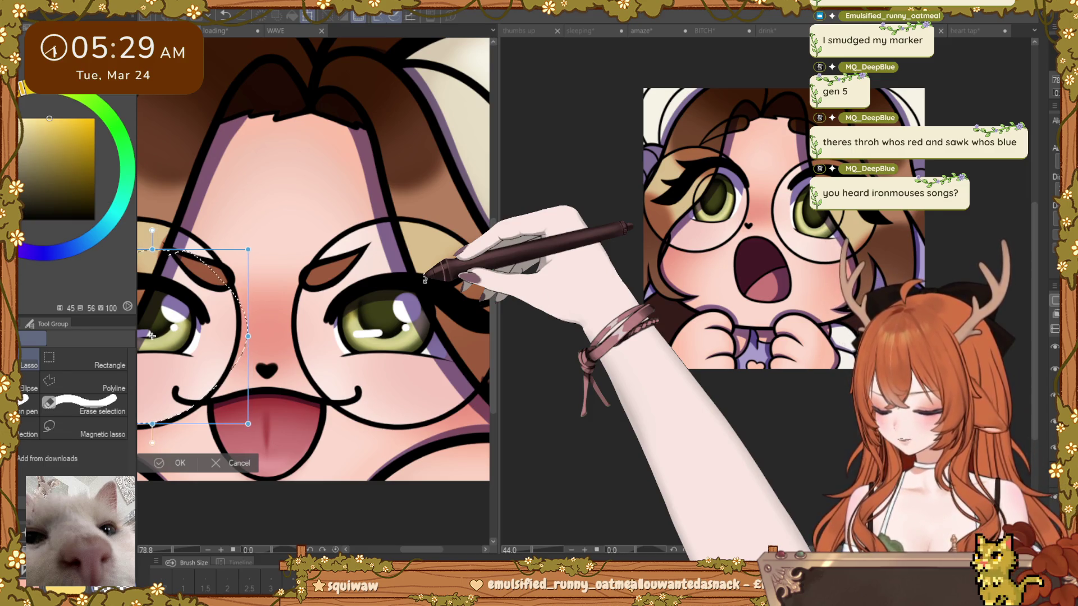
key("Return")
key("ctrl+d")
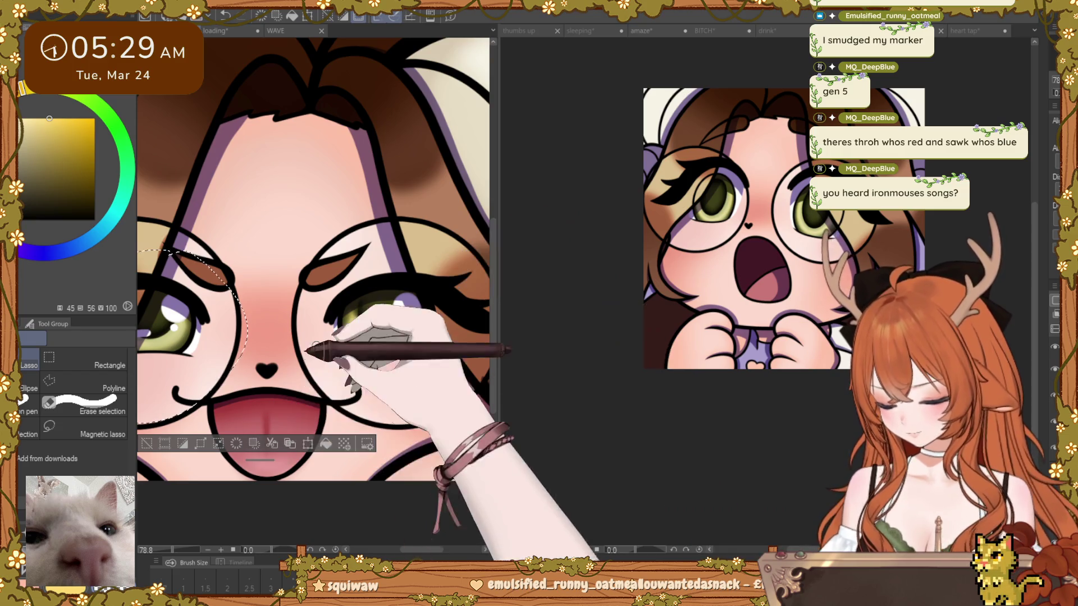
left_click_drag(313, 356, 384, 373)
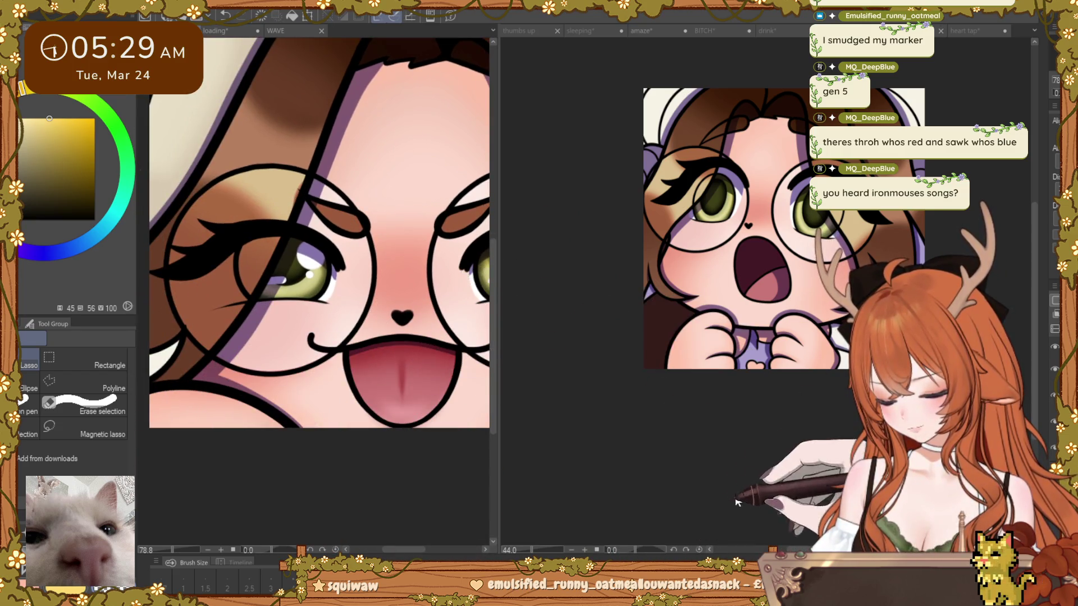
left_click_drag(745, 376, 675, 436)
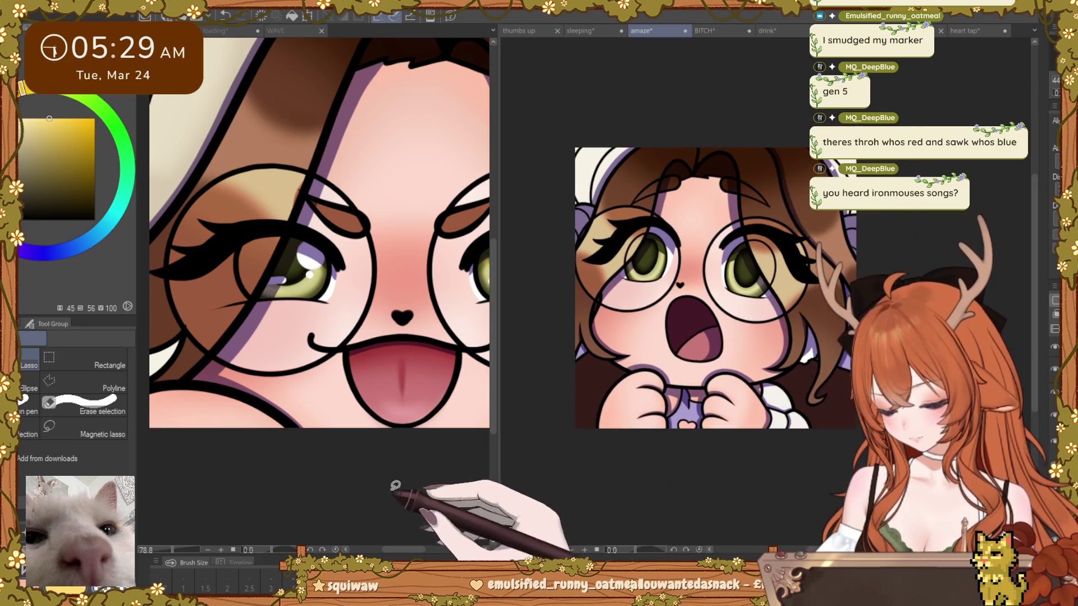
scroll(379, 446, "down", 5)
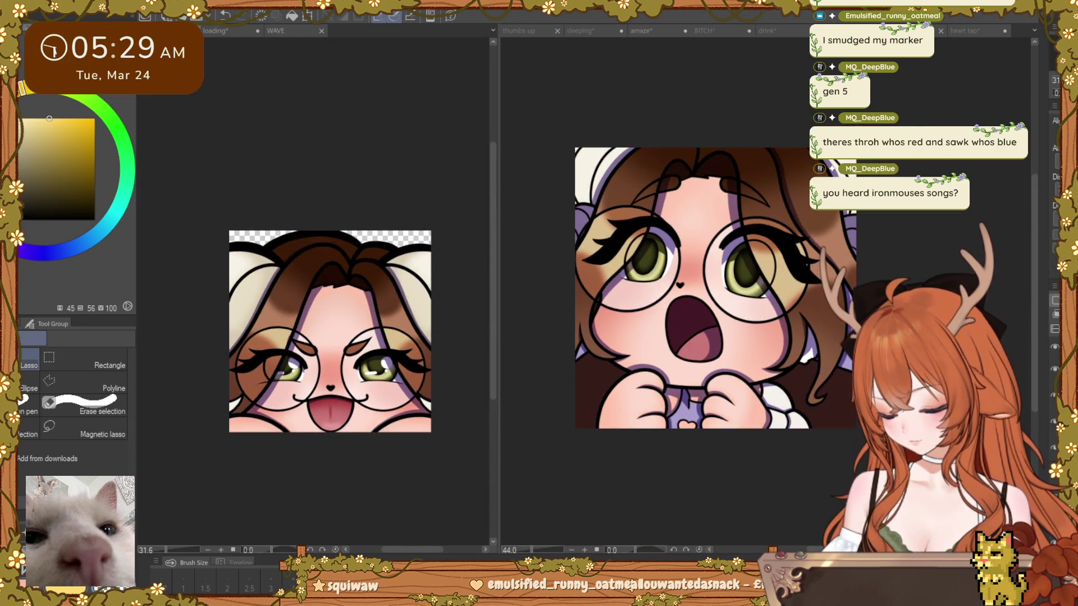
Step: Pick pure white as the paint colour and return to the Thick paint brush
left_click(26, 119)
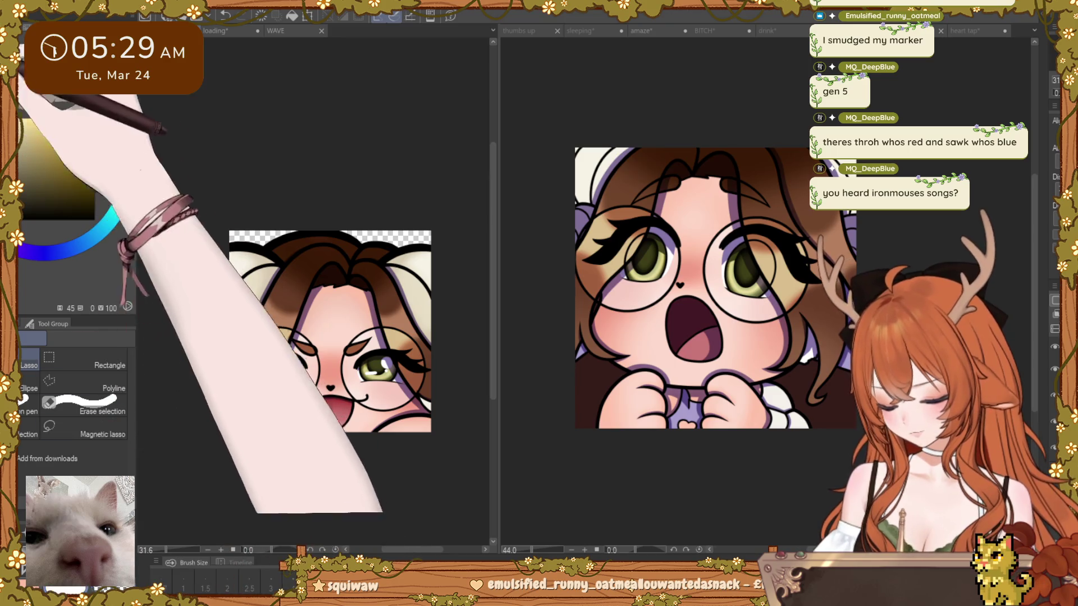
key("b")
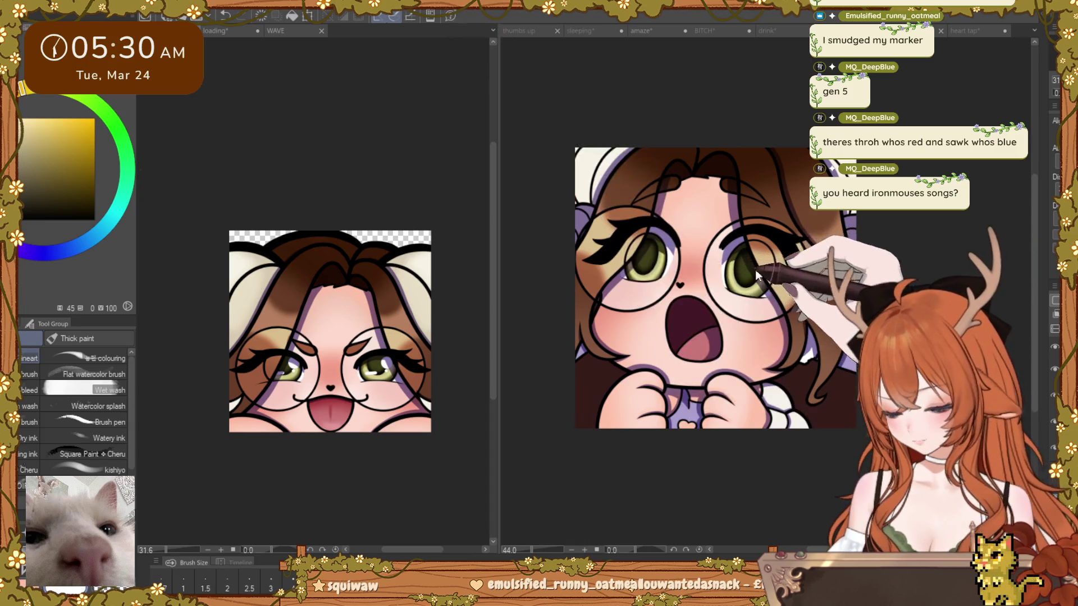
scroll(689, 163, "up", 5)
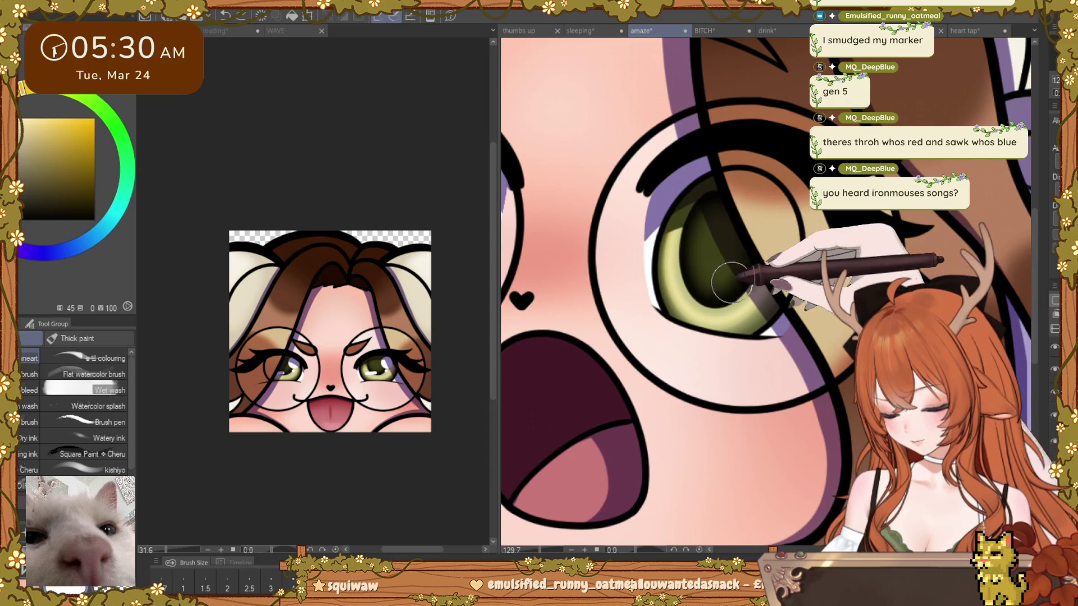
scroll(690, 267, "down", 5)
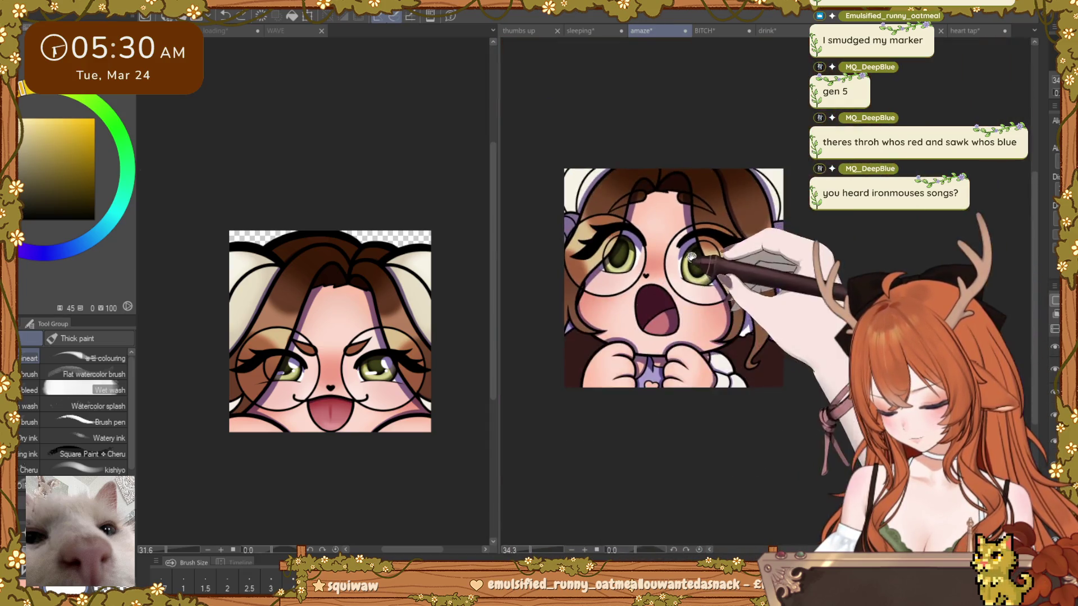
scroll(682, 274, "up", 5)
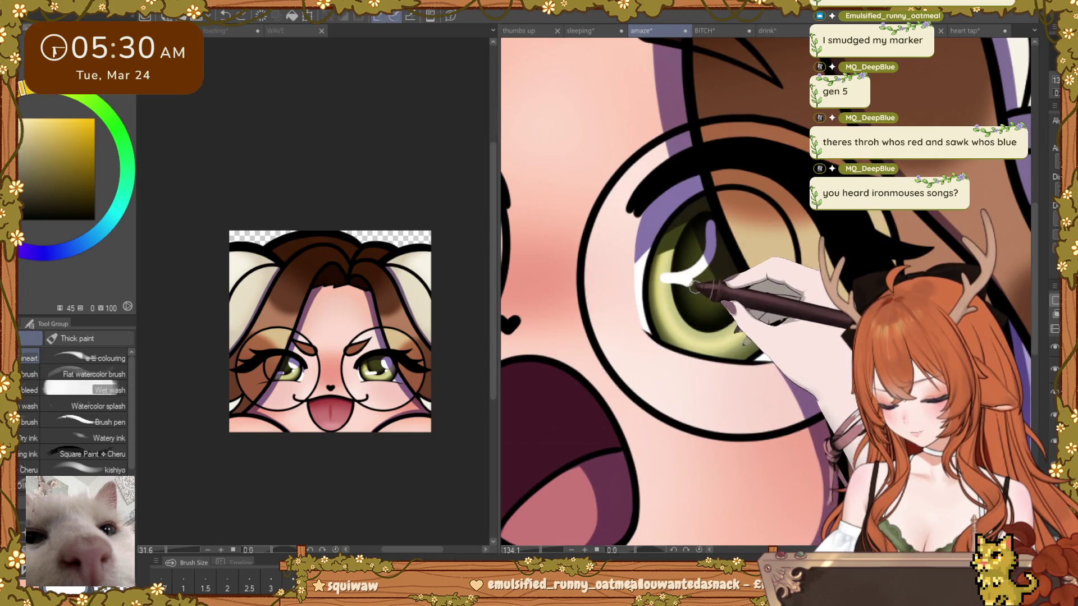
Step: Paint a white sparkle and a horizontal white streak onto the amazed emote's green iris
mouse_move(706, 248)
left_mouse_down()
mouse_move(666, 279)
mouse_move(703, 321)
mouse_move(741, 278)
left_mouse_up()
left_click_drag(742, 278, 712, 237)
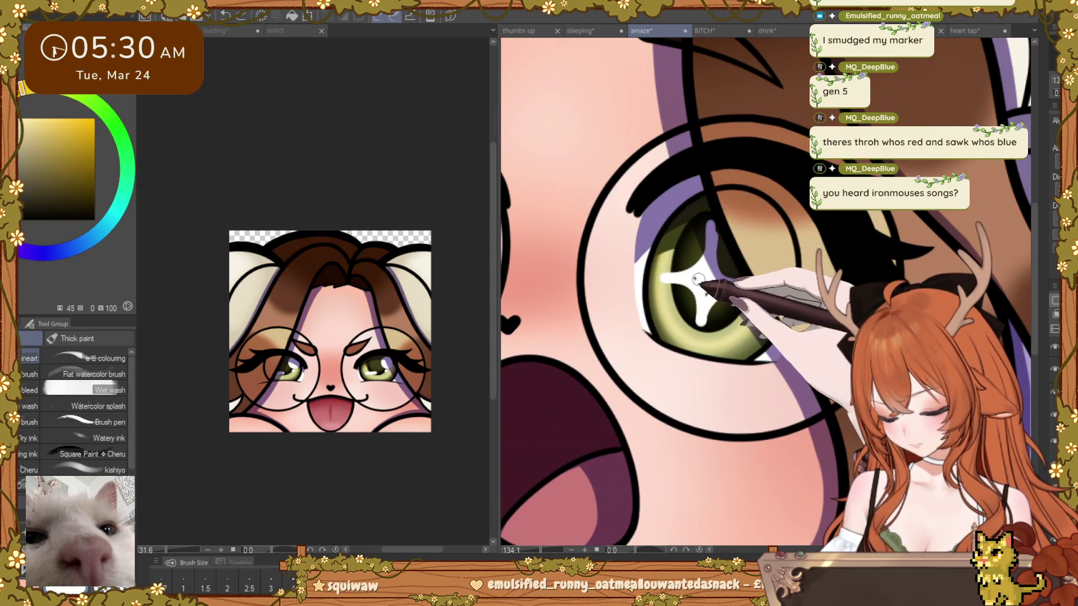
scroll(805, 365, "down", 5)
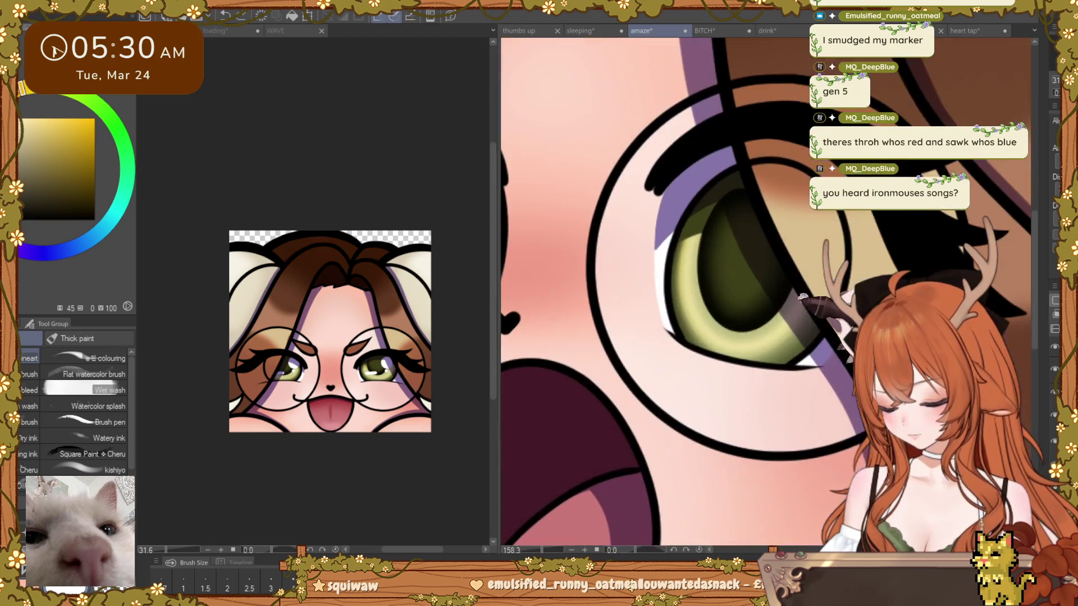
scroll(745, 280, "up", 5)
left_click_drag(686, 303, 718, 307)
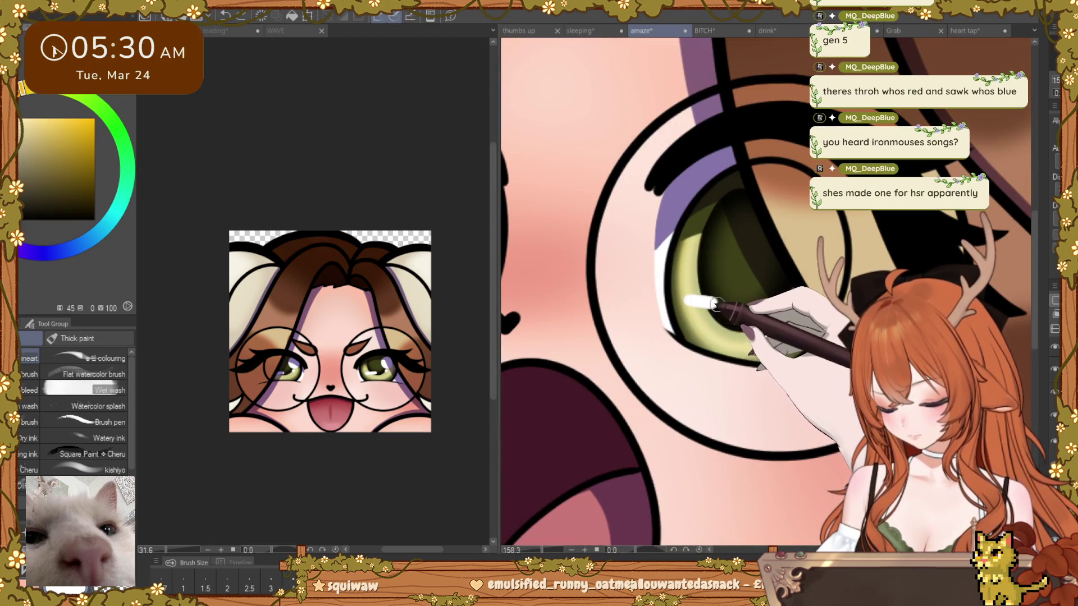
scroll(719, 308, "up", 2)
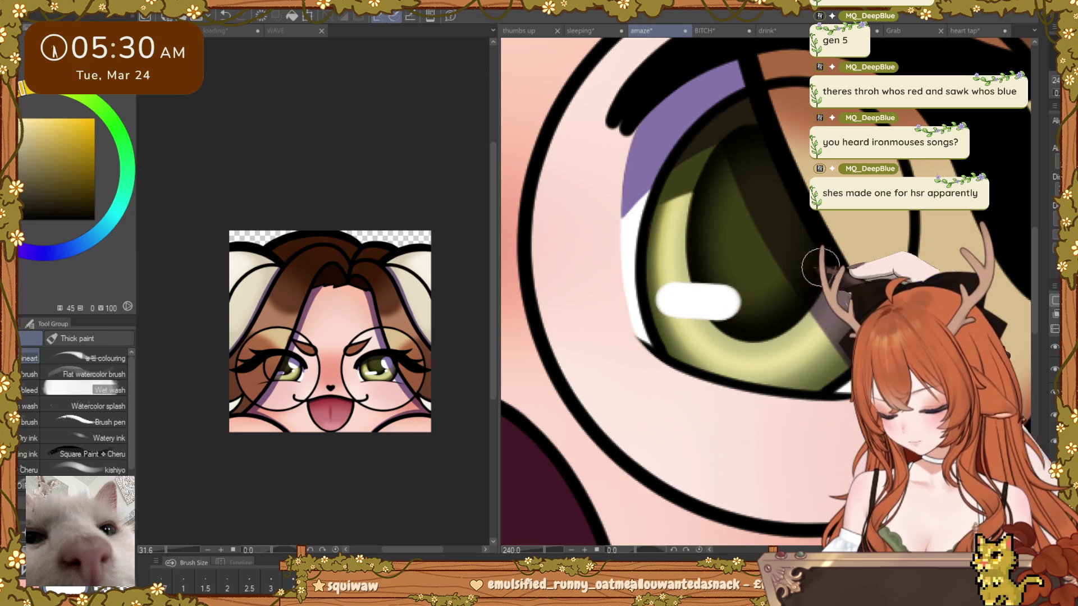
scroll(810, 278, "down", 5)
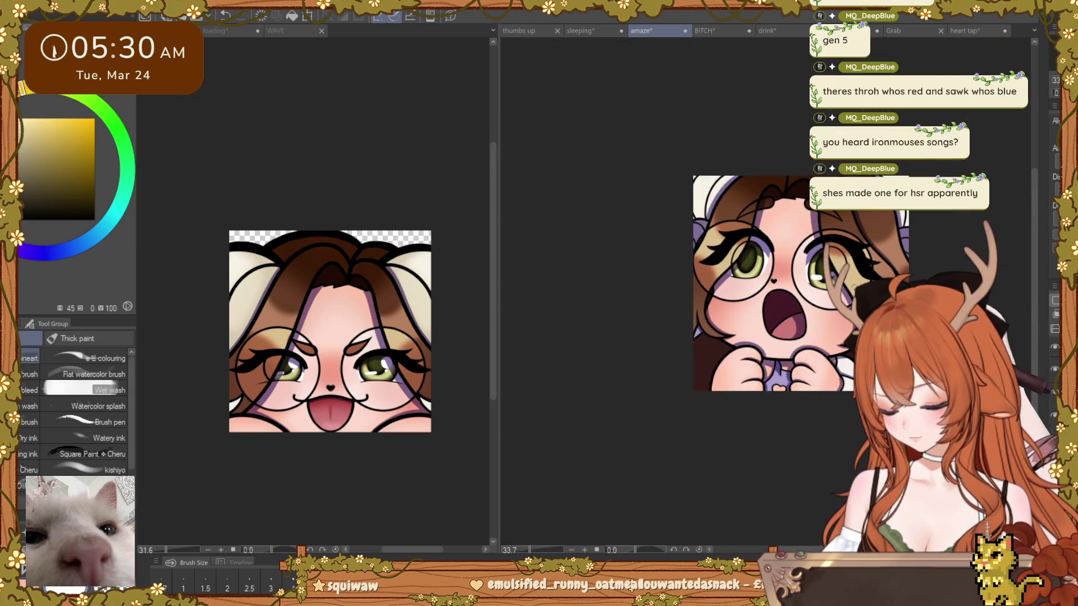
scroll(787, 180, "up", 4)
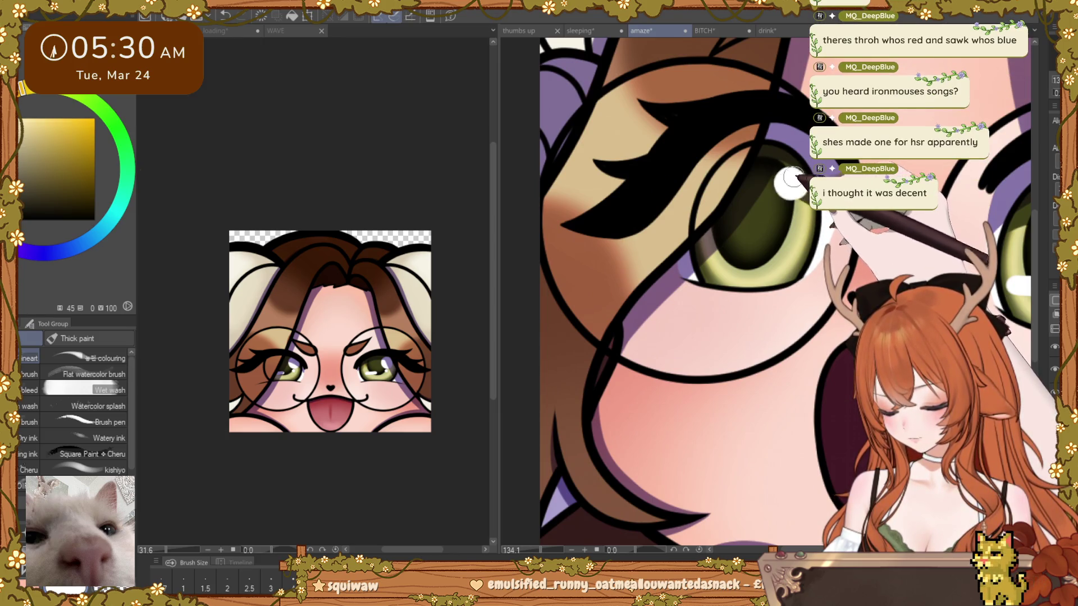
scroll(790, 179, "up", 2)
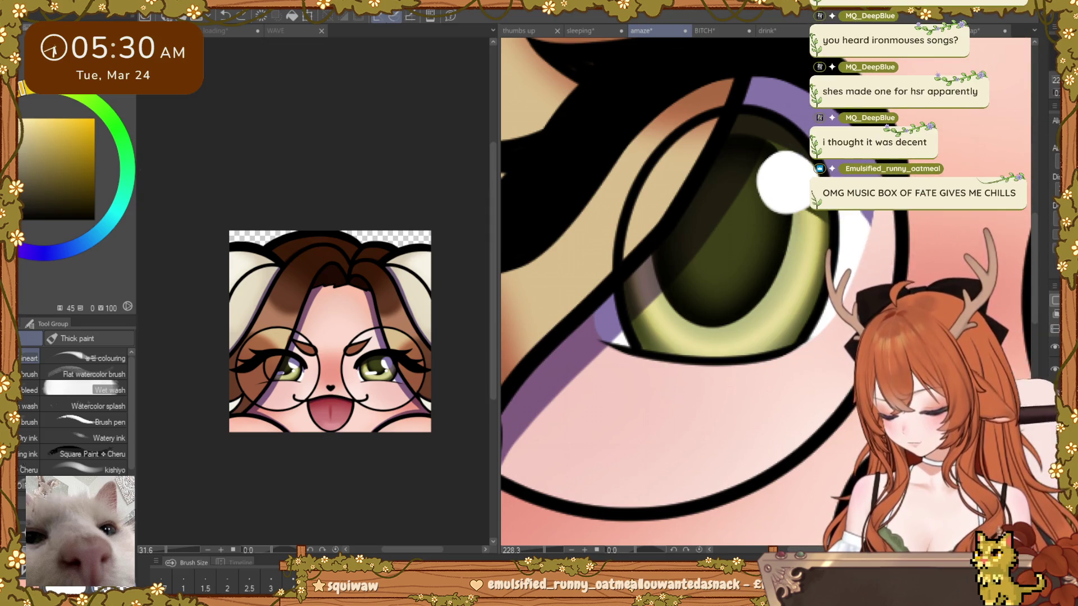
scroll(786, 180, "down", 5)
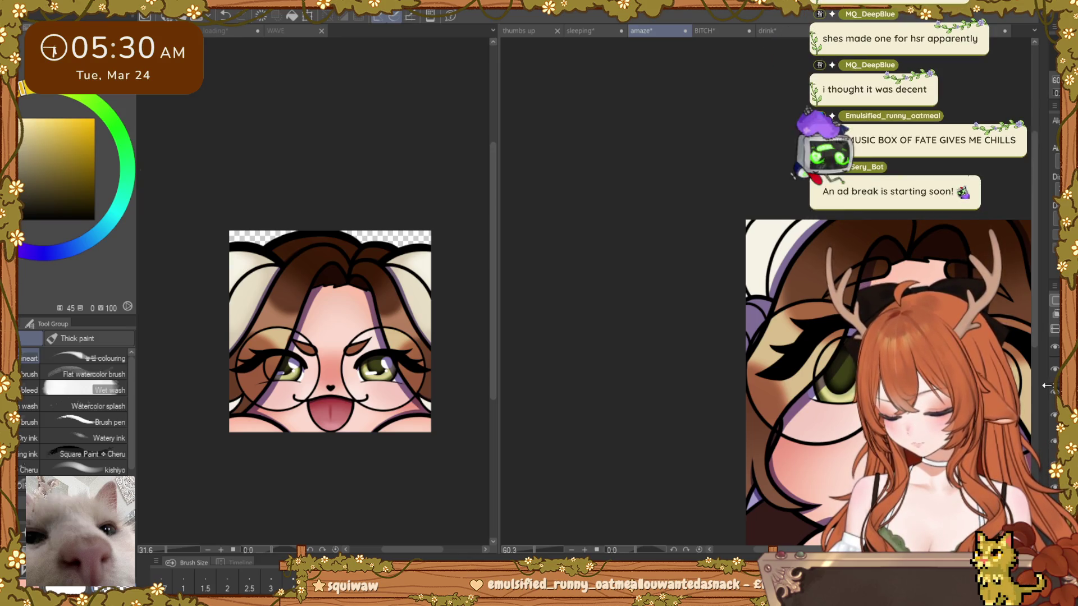
scroll(790, 244, "up", 1)
scroll(790, 245, "up", 2)
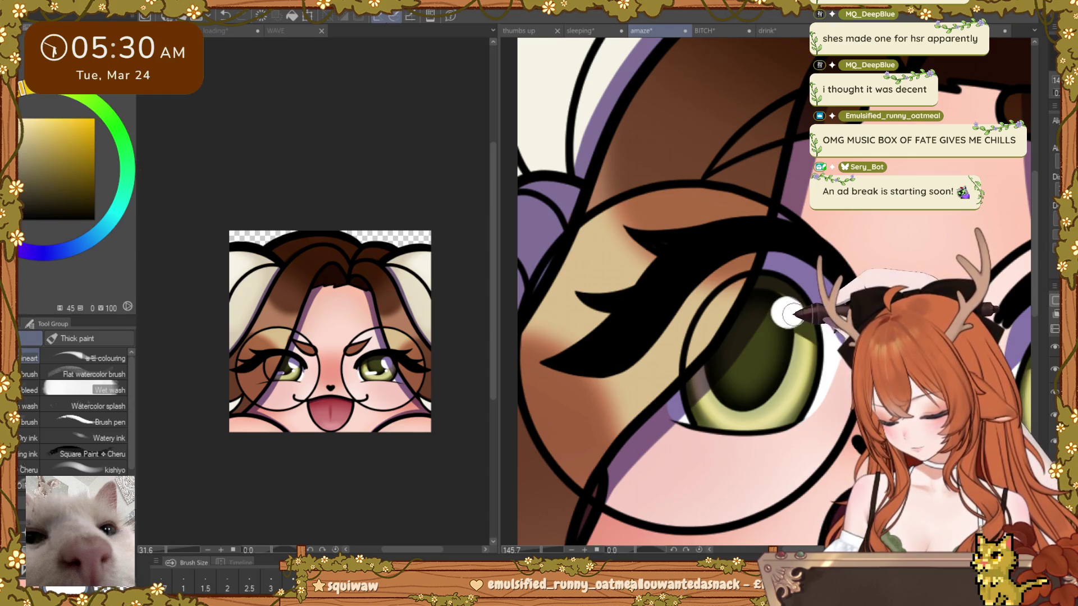
left_click(787, 313)
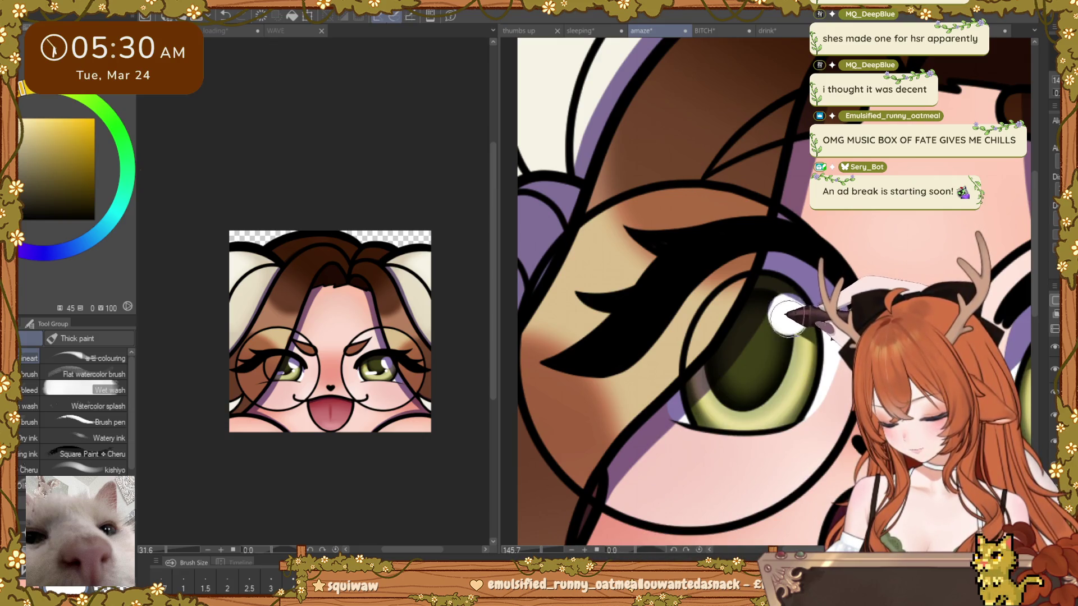
scroll(787, 313, "down", 2)
mouse_move(787, 313)
left_mouse_down()
mouse_move(661, 313)
mouse_move(914, 313)
left_mouse_up()
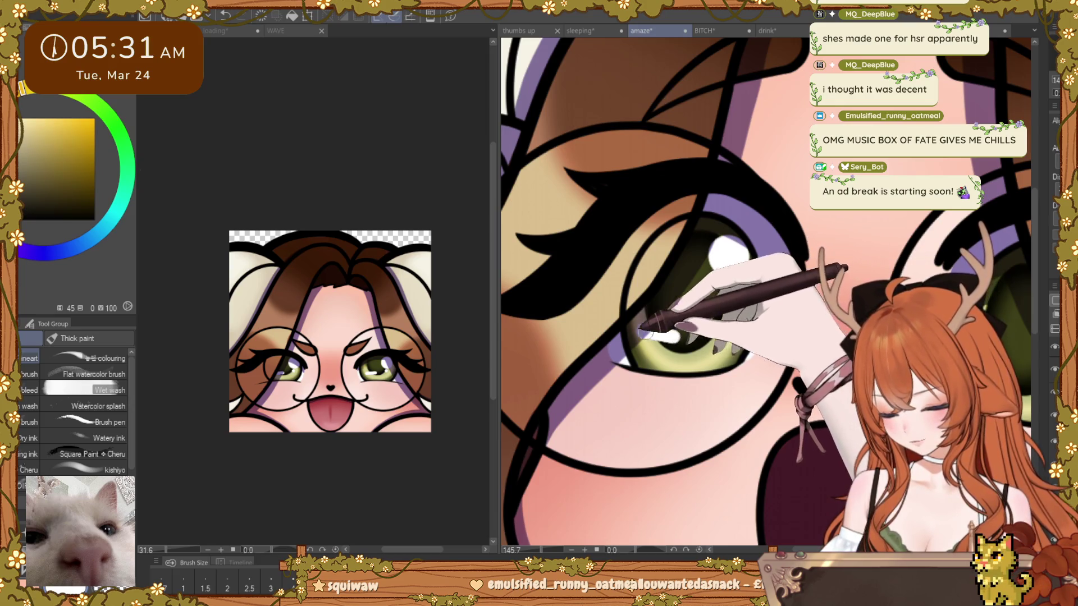
left_click_drag(661, 333, 771, 380)
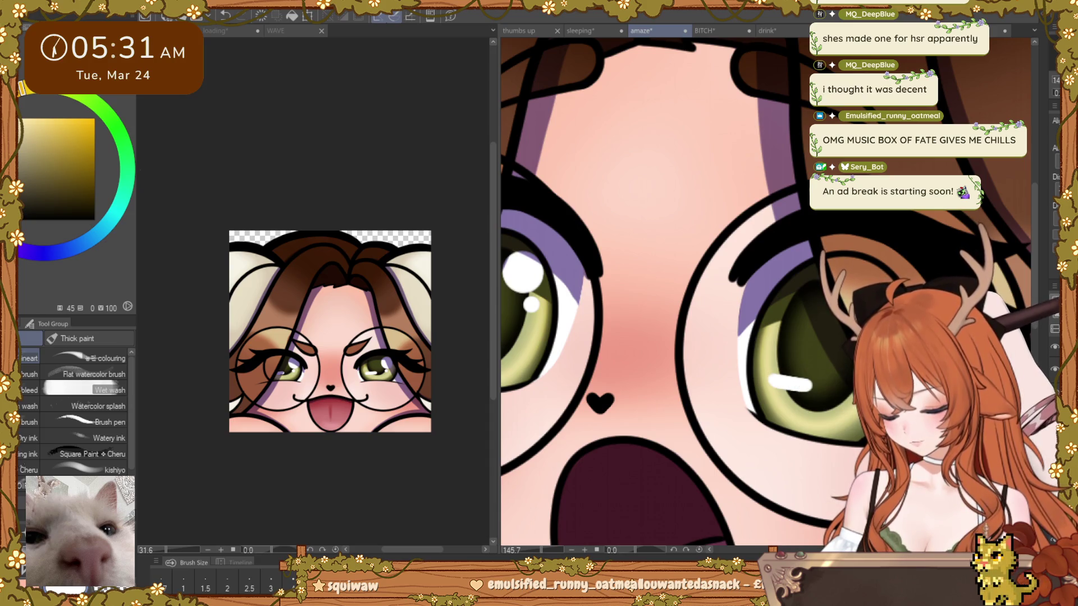
scroll(811, 289, "down", 5)
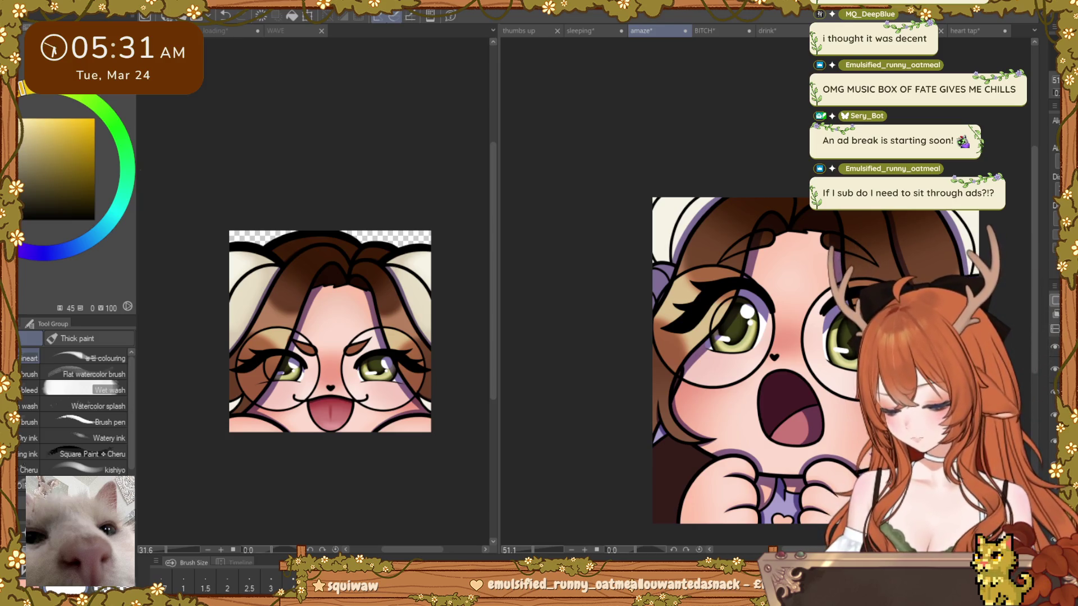
scroll(741, 324, "up", 5)
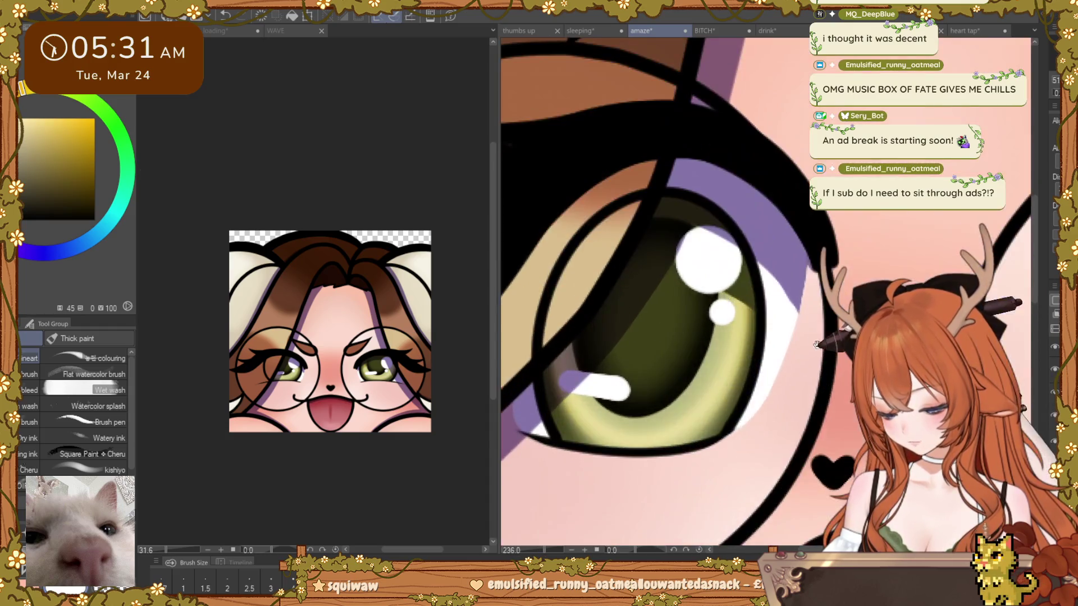
Step: Lasso the left iris and shift it slightly down and left with a confirmed transform
key("m")
left_click_drag(716, 182, 791, 171)
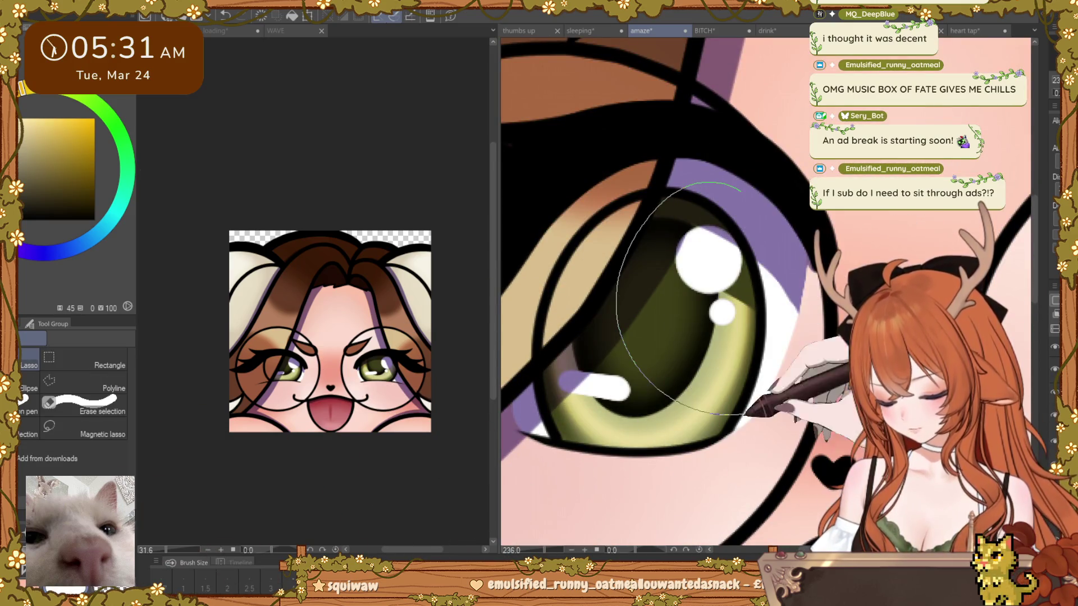
key("ctrl+t")
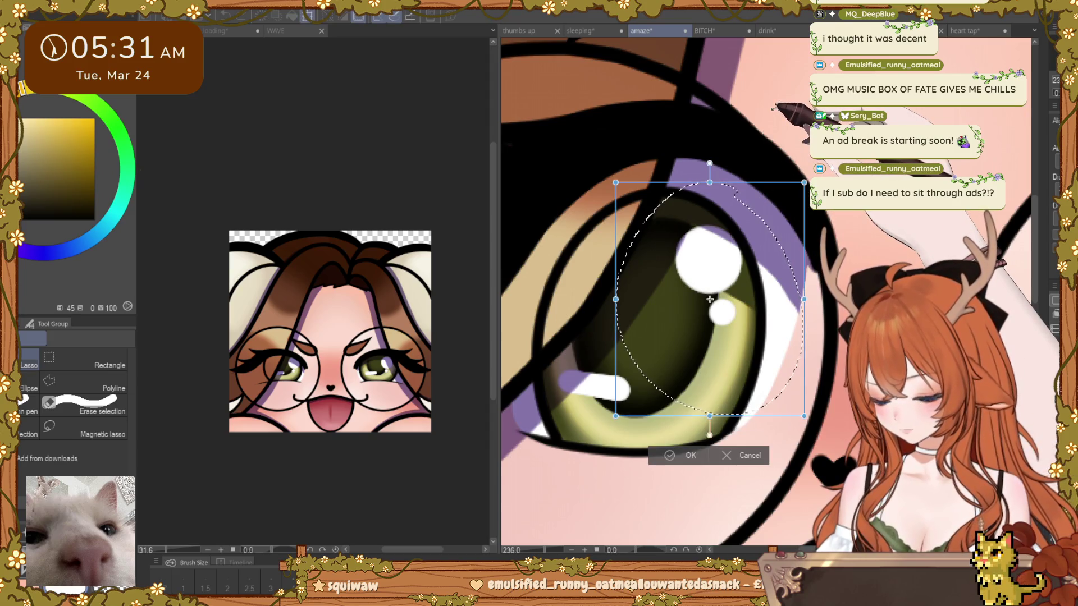
left_click_drag(708, 301, 701, 312)
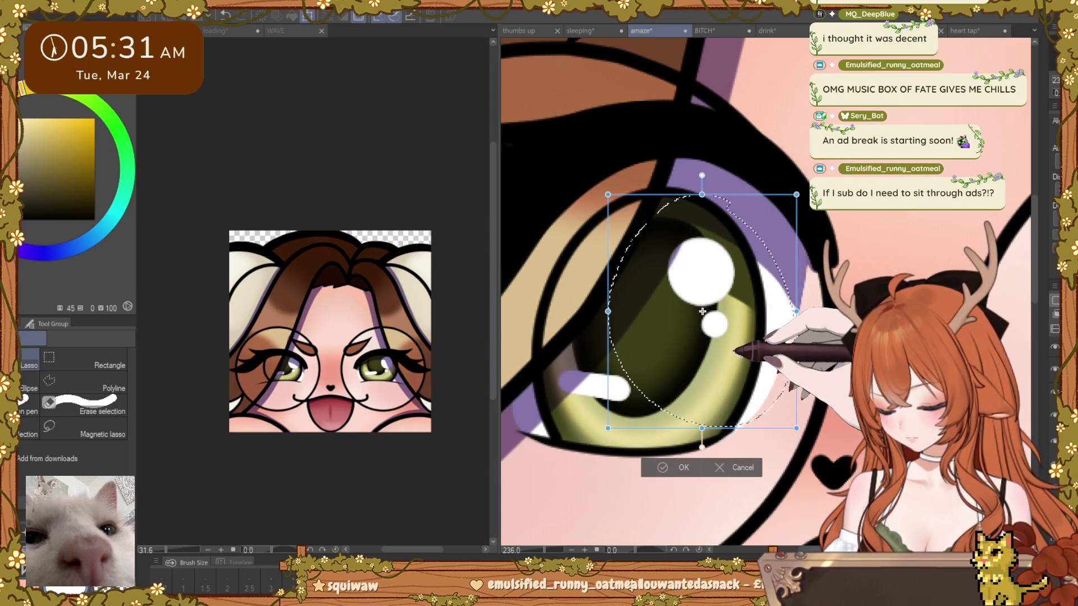
key("Return")
scroll(645, 337, "down", 10)
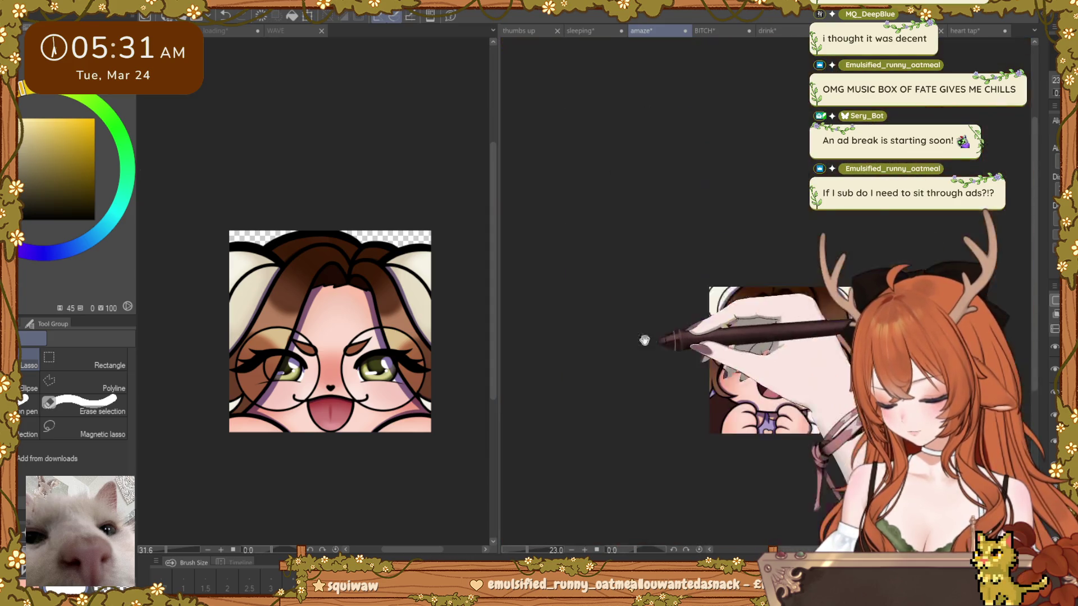
scroll(810, 297, "down", 4)
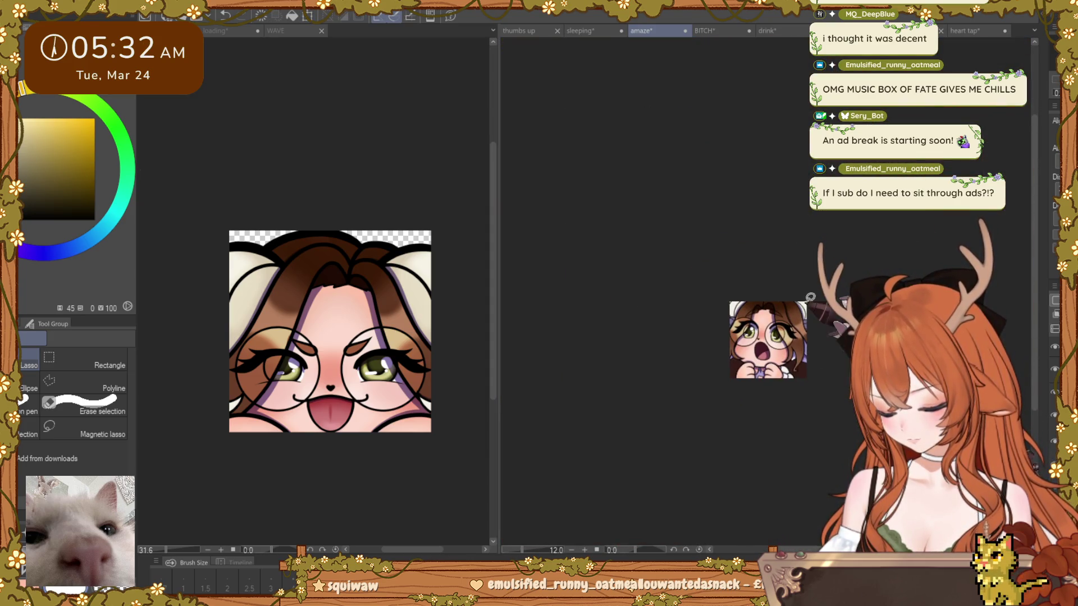
scroll(798, 313, "up", 3)
scroll(799, 313, "up", 2)
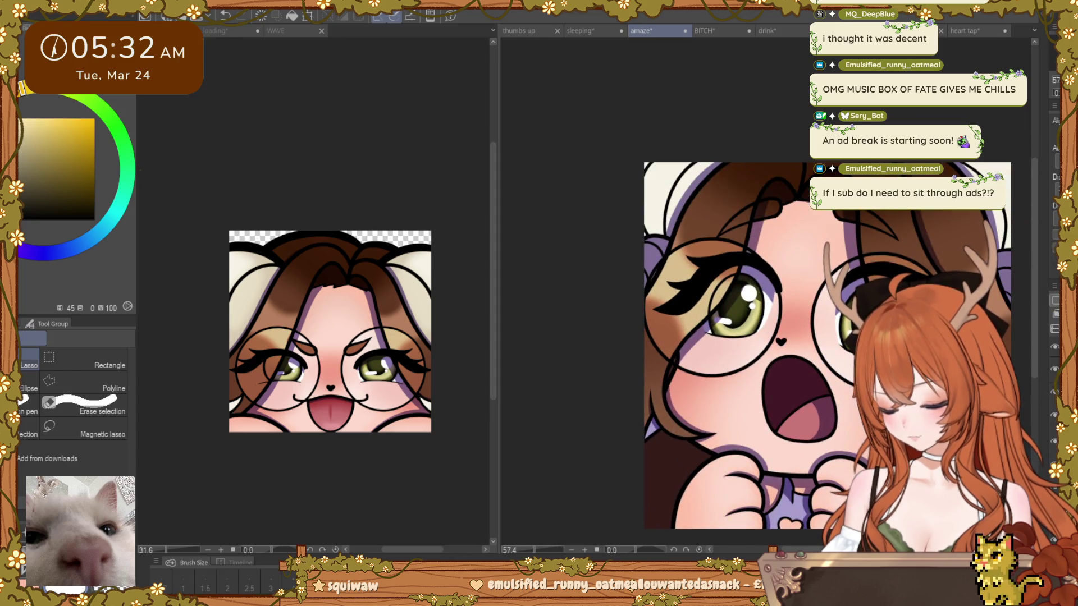
scroll(775, 330, "up", 3)
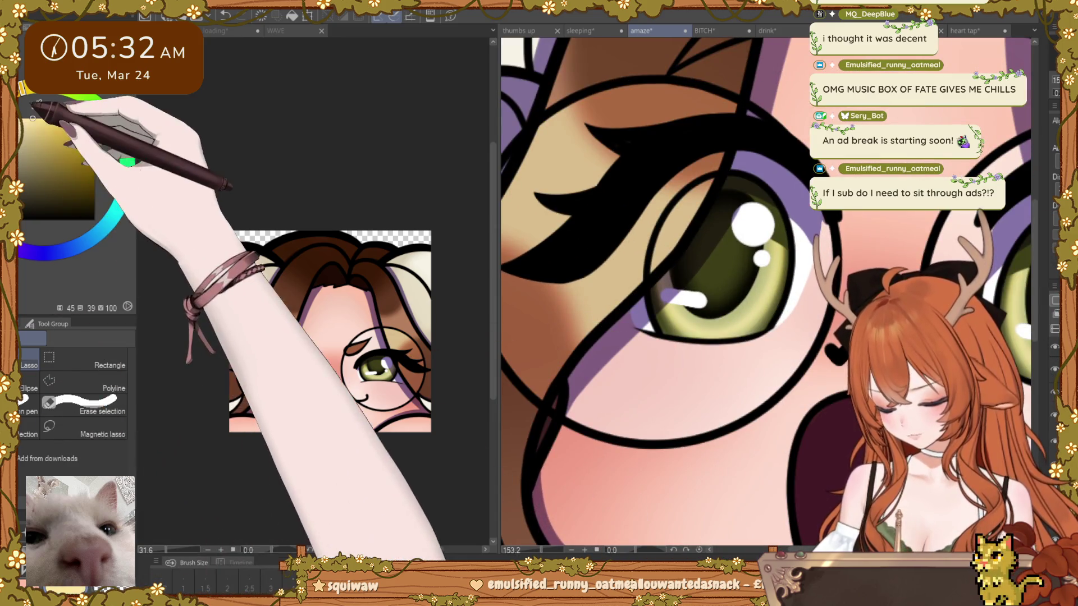
Step: Paint lighter iris colour over part of the left eye's dark pupil with the Thick paint brush
key("b")
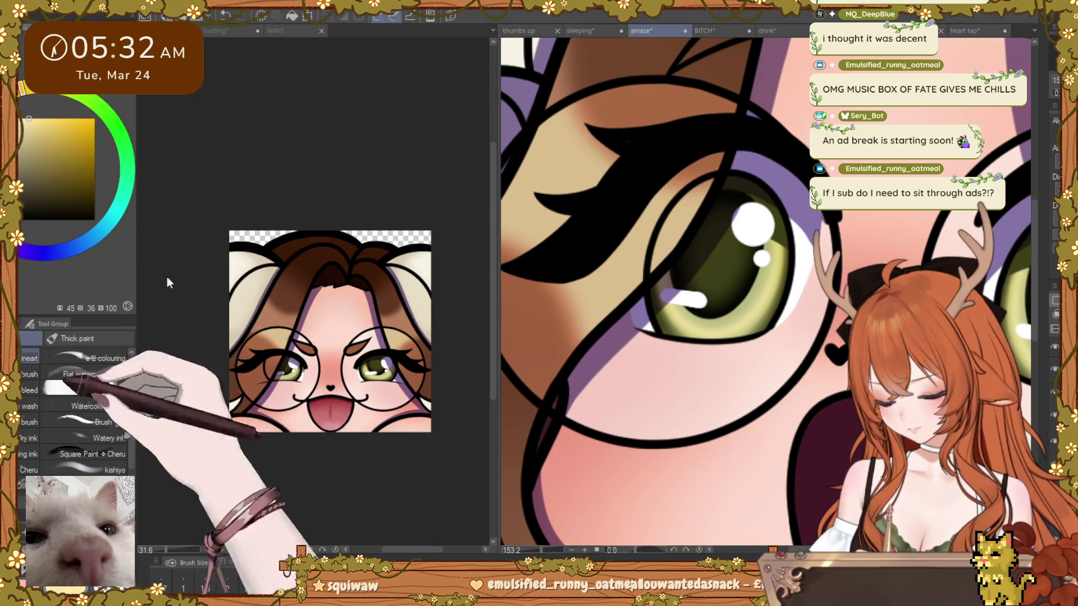
scroll(753, 210, "up", 2)
scroll(753, 211, "up", 1)
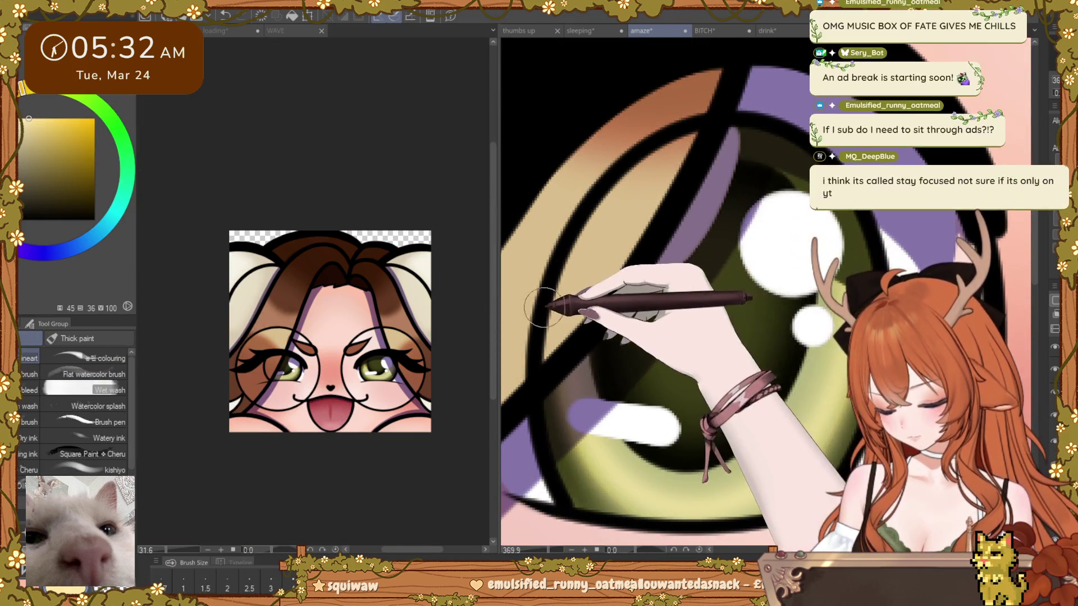
mouse_move(651, 358)
left_mouse_down()
mouse_move(673, 472)
mouse_move(699, 379)
mouse_move(809, 337)
mouse_move(733, 145)
mouse_move(712, 233)
mouse_move(650, 349)
mouse_move(720, 250)
left_mouse_up()
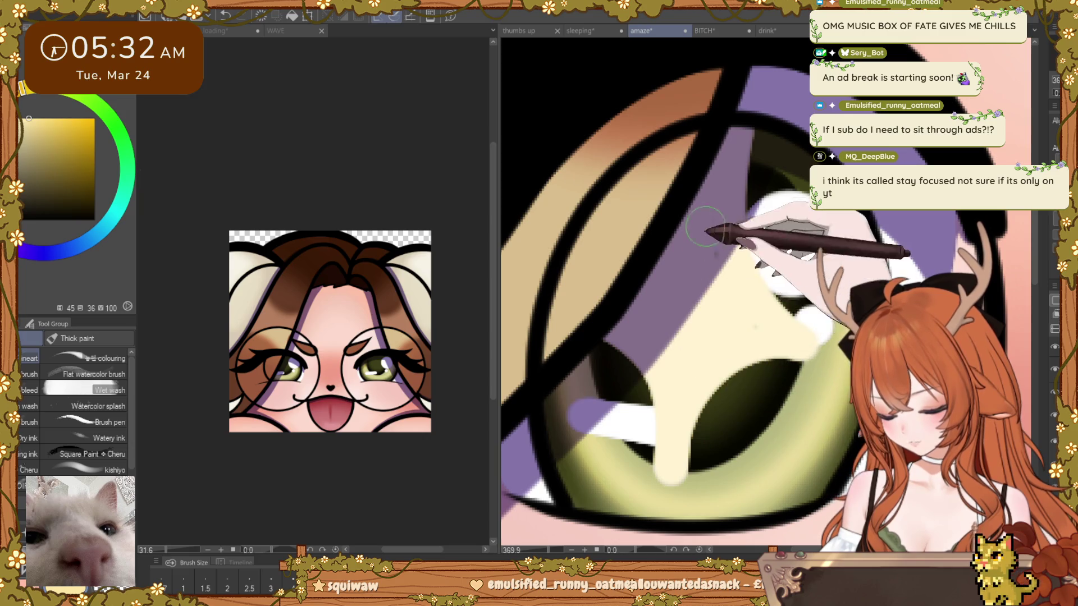
scroll(733, 330, "down", 5)
scroll(734, 330, "down", 2)
scroll(734, 331, "down", 2)
scroll(735, 330, "up", 1)
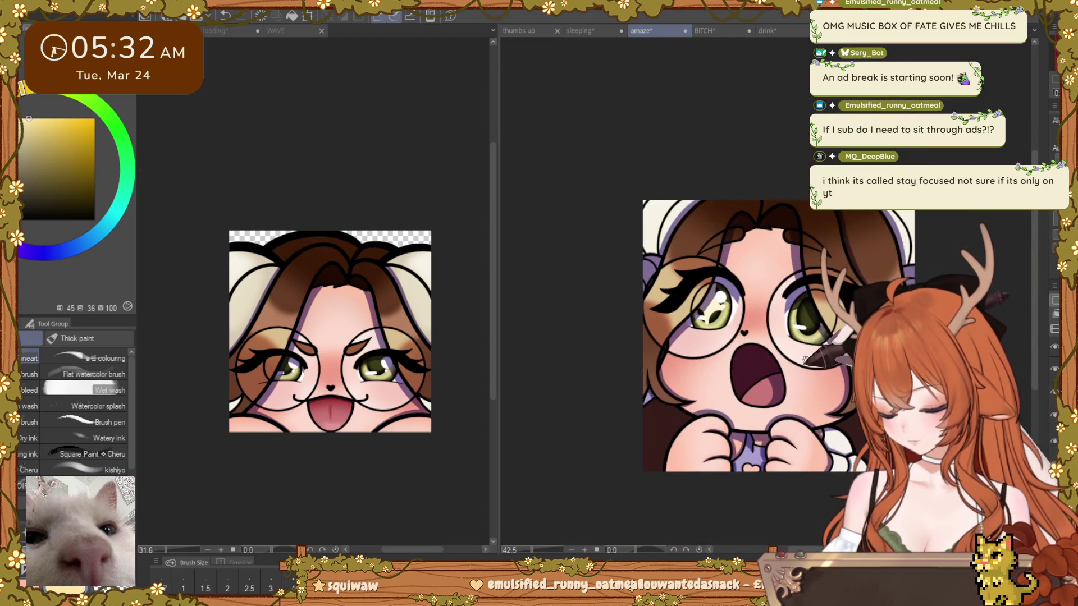
key("Tab")
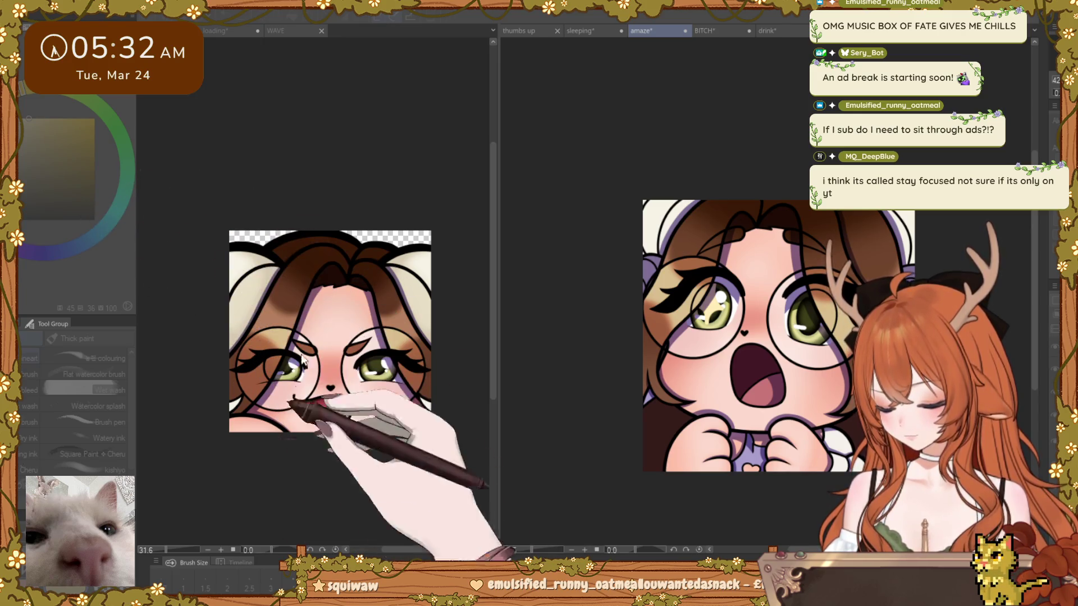
scroll(784, 349, "up", 1)
scroll(783, 350, "up", 4)
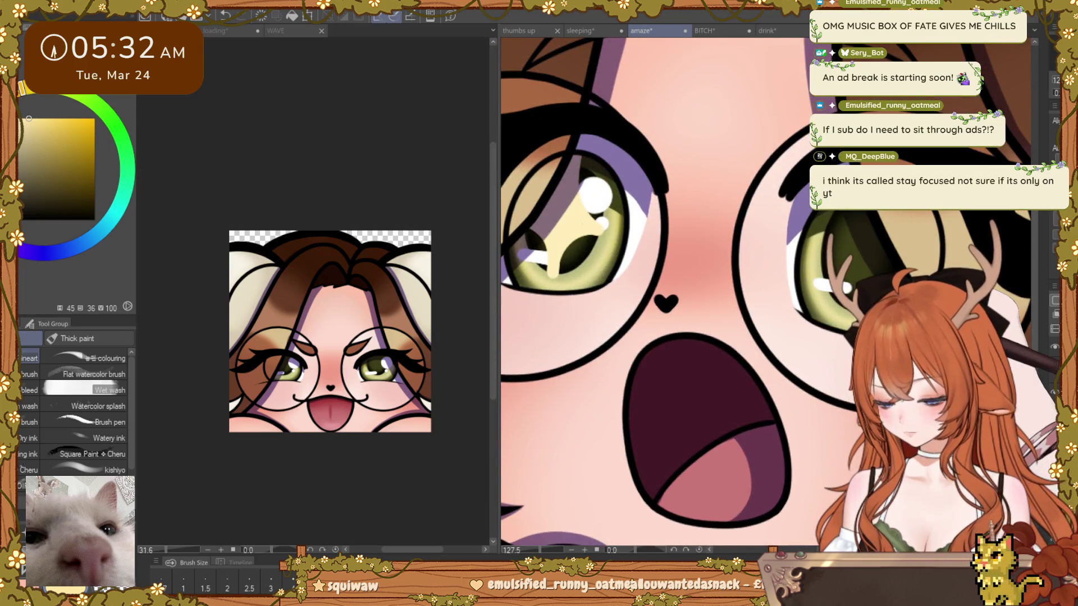
Step: Transform the right iris slightly down and left and confirm with OK
key("ctrl+t")
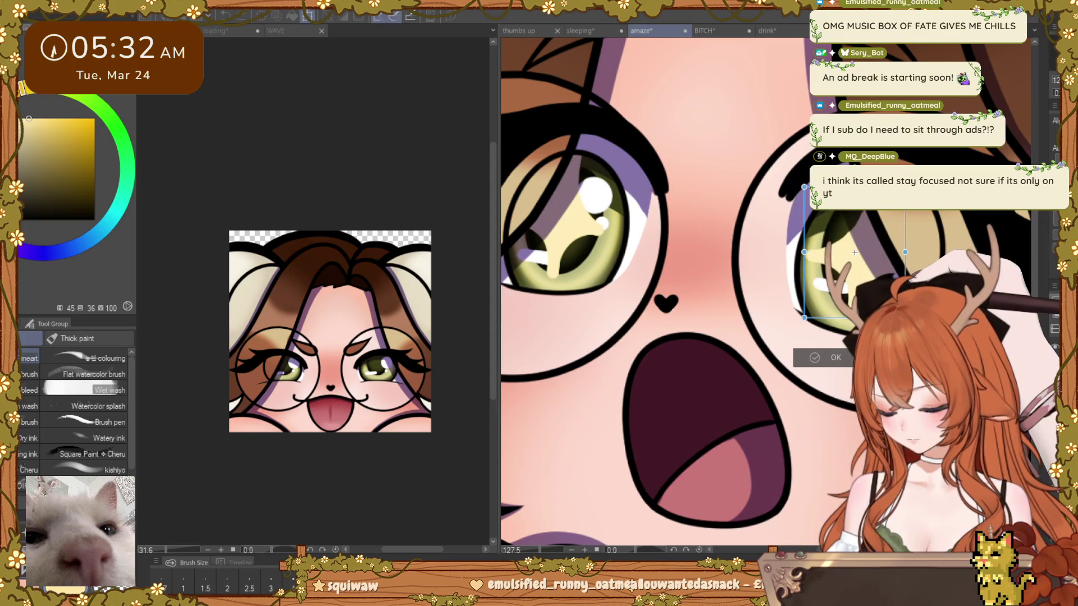
left_click_drag(855, 251, 854, 253)
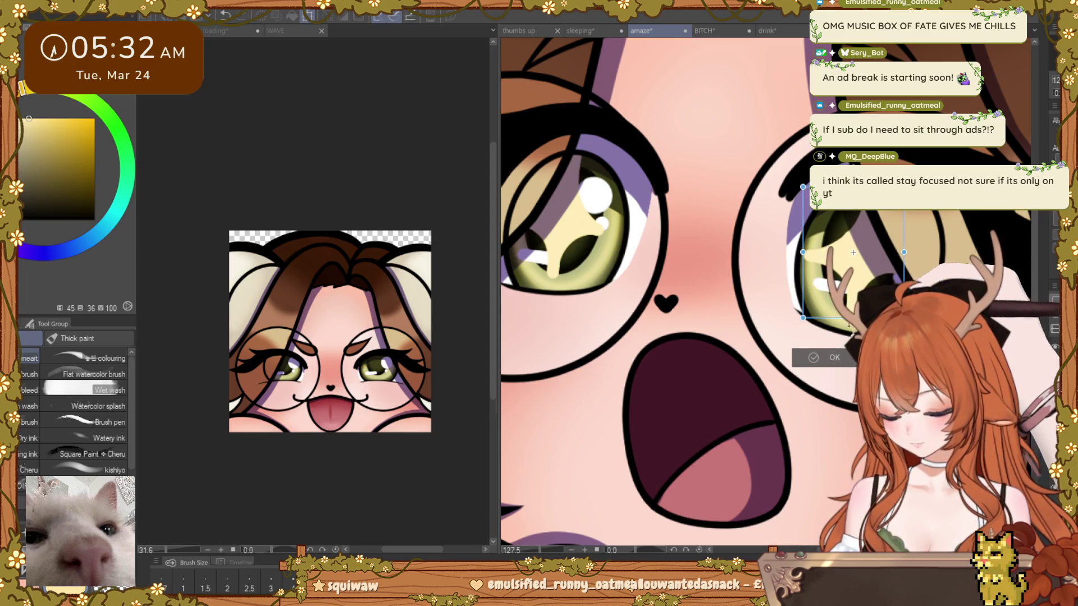
left_click(821, 357)
scroll(737, 381, "down", 5)
scroll(737, 380, "down", 2)
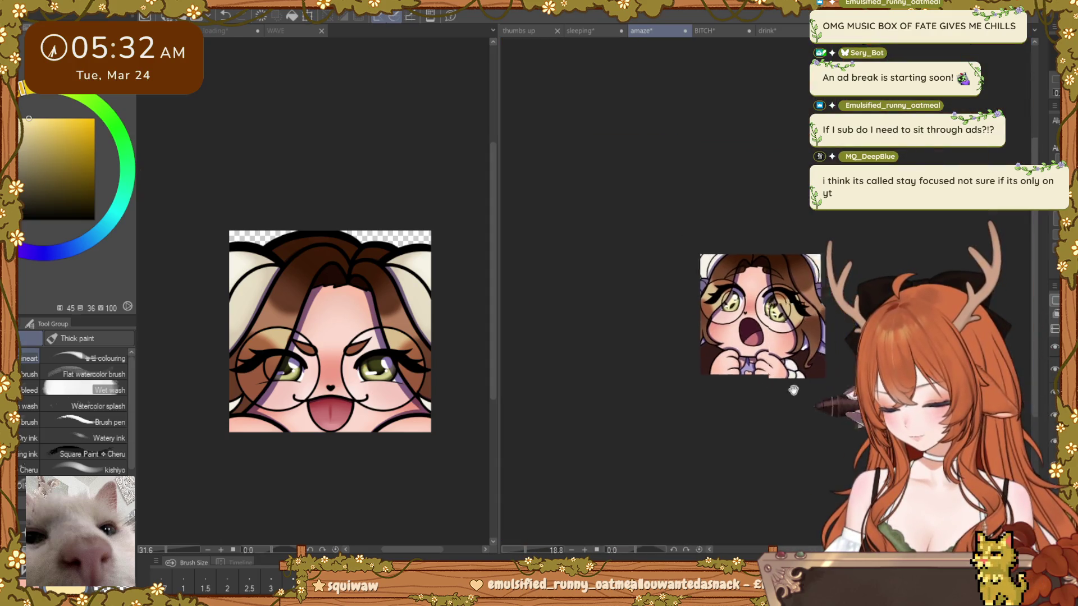
scroll(737, 381, "down", 1)
scroll(736, 381, "up", 3)
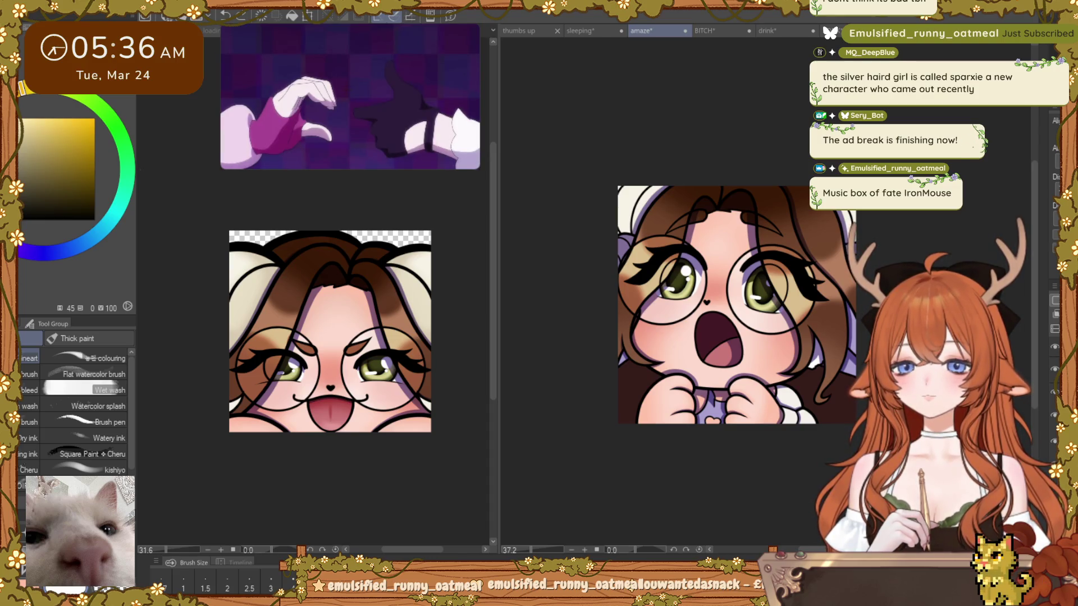
mouse_move(350, 97)
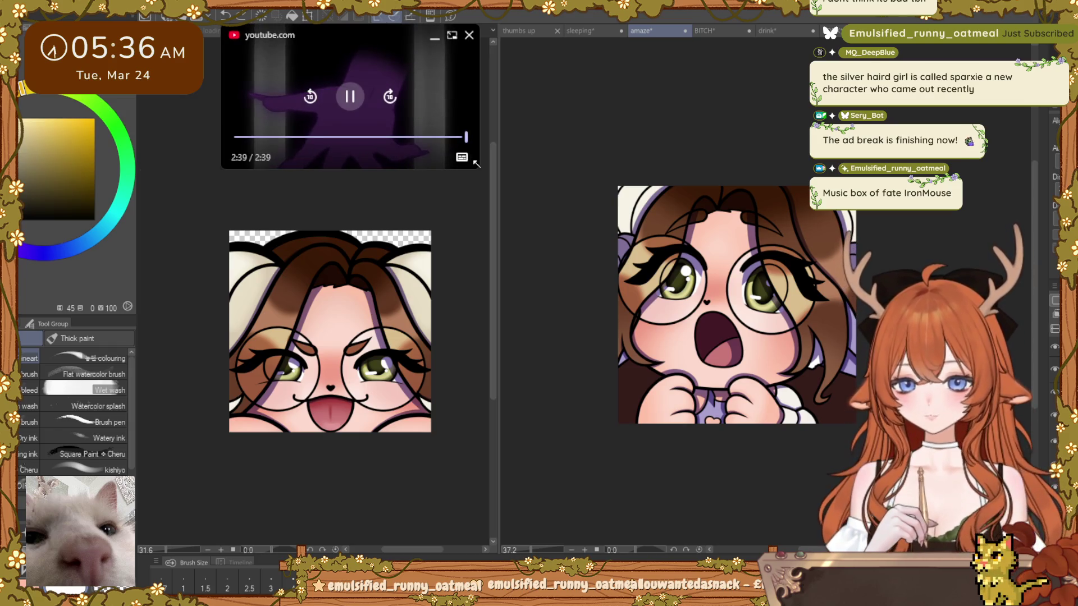
Step: Enlarge the music video window and save the amaze emote with its highlighted eyes (Ctrl+S)
left_click_drag(475, 164, 541, 204)
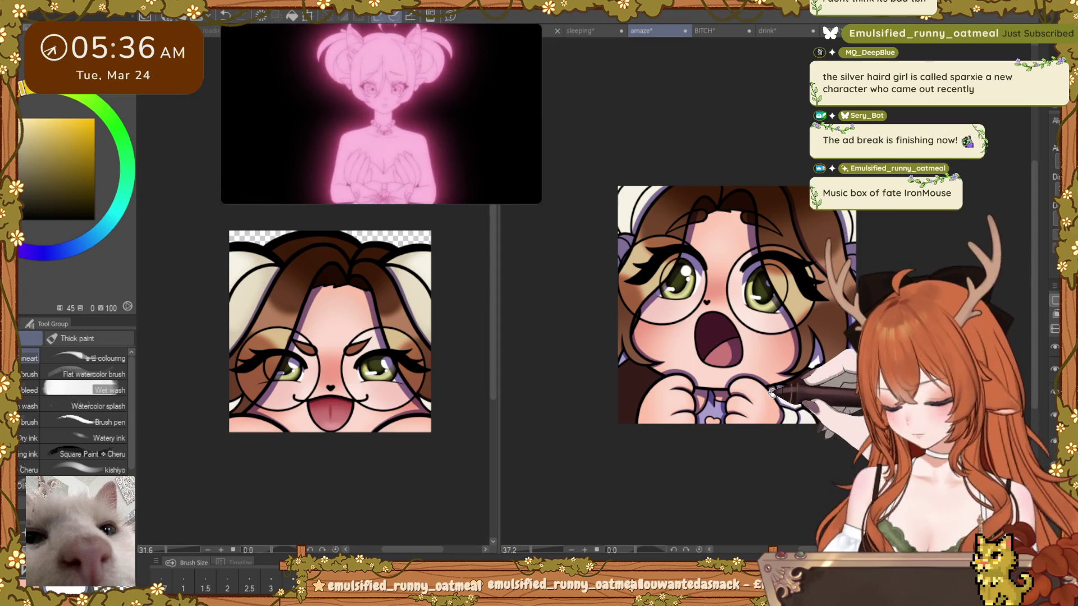
scroll(771, 392, "up", 1)
scroll(774, 398, "up", 1)
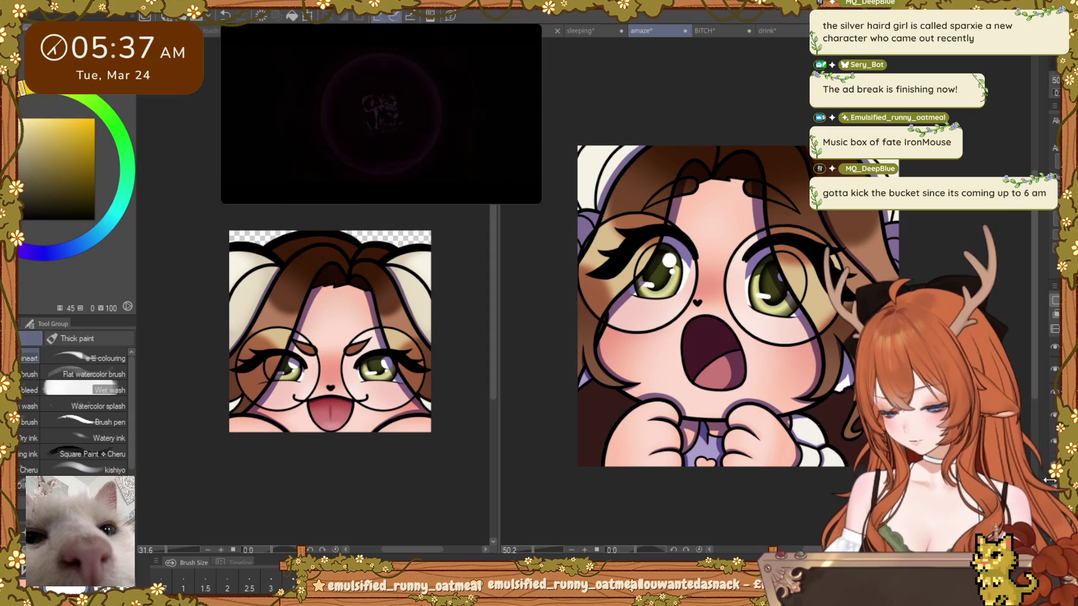
scroll(739, 320, "up", 2)
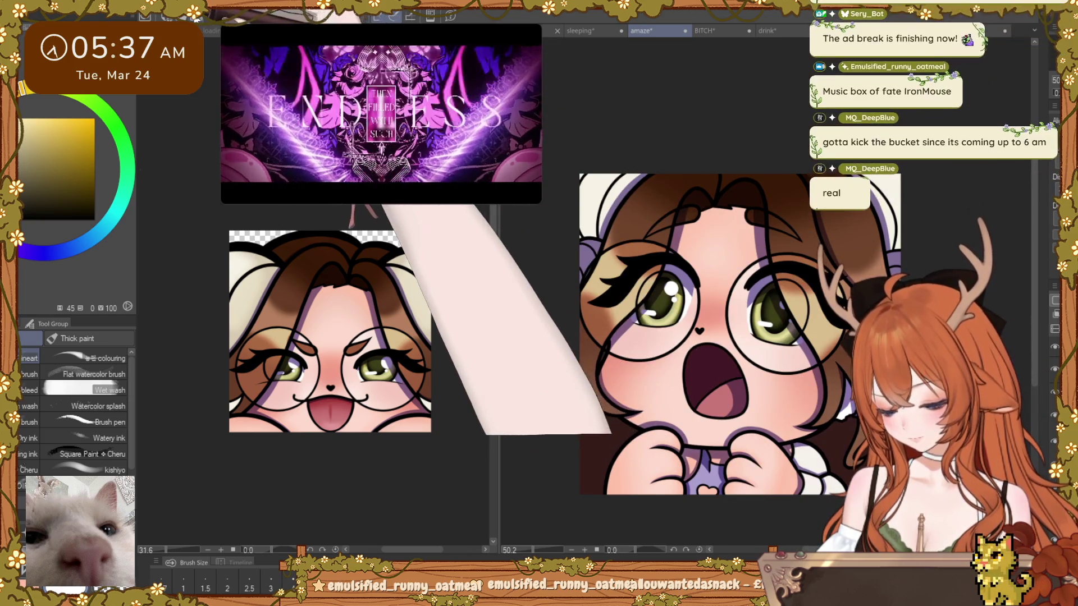
key("ctrl+s")
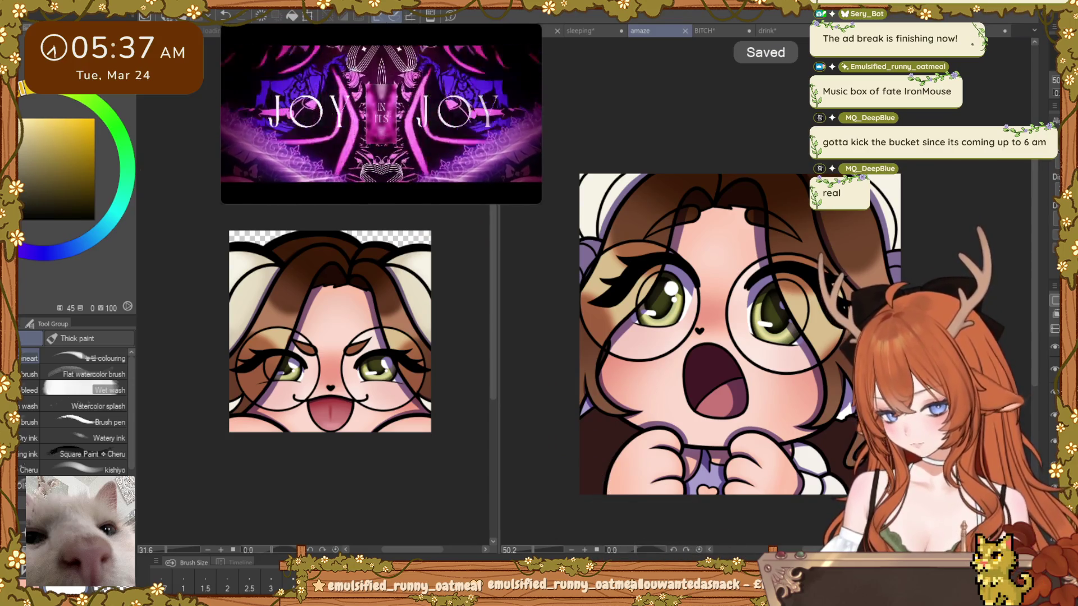
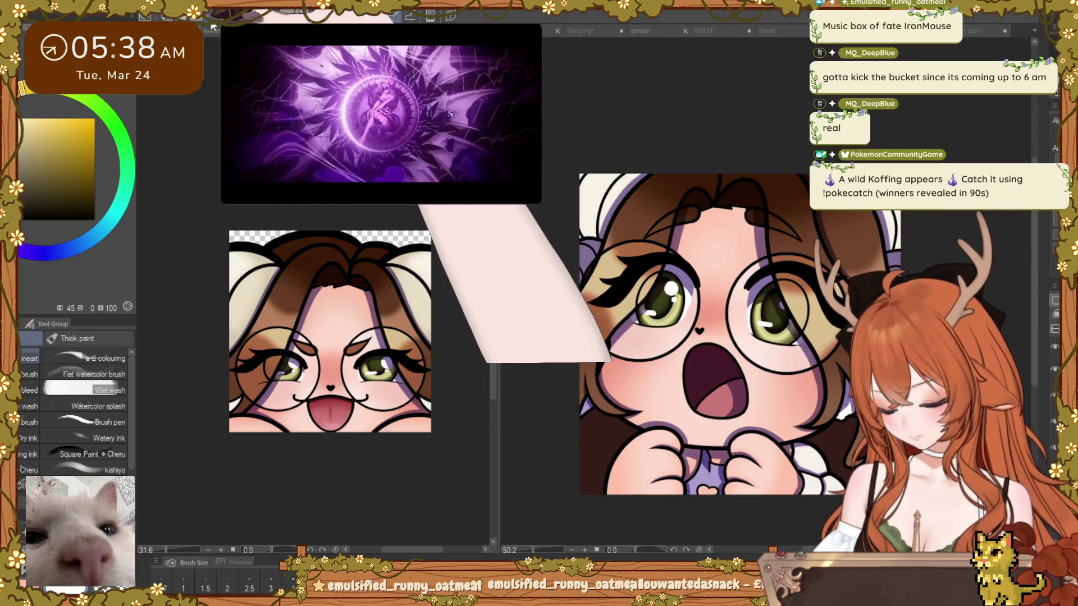
scroll(337, 261, "up", 3)
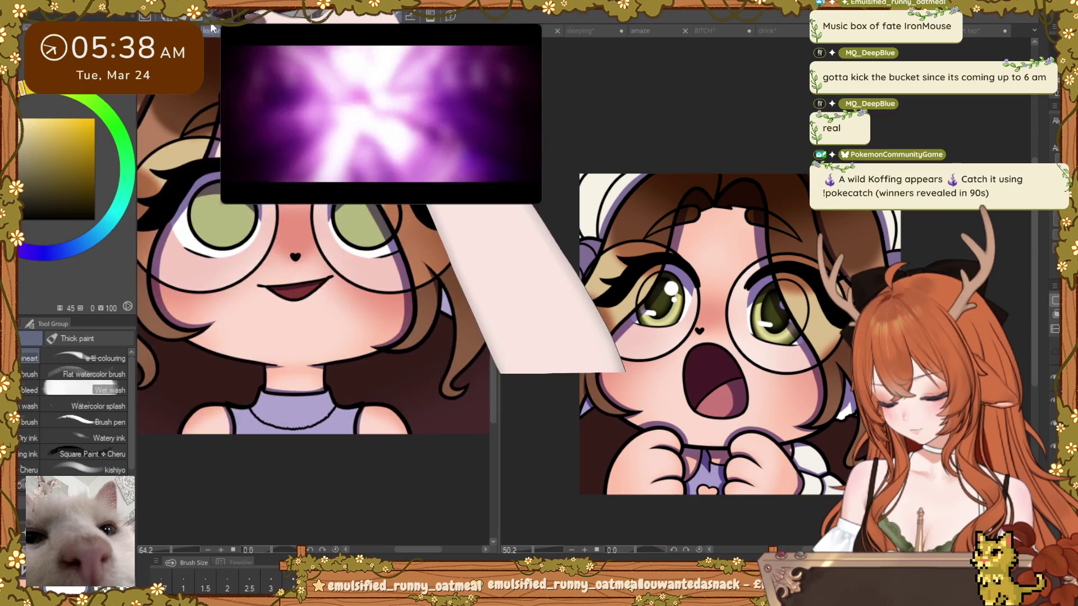
scroll(340, 261, "down", 2)
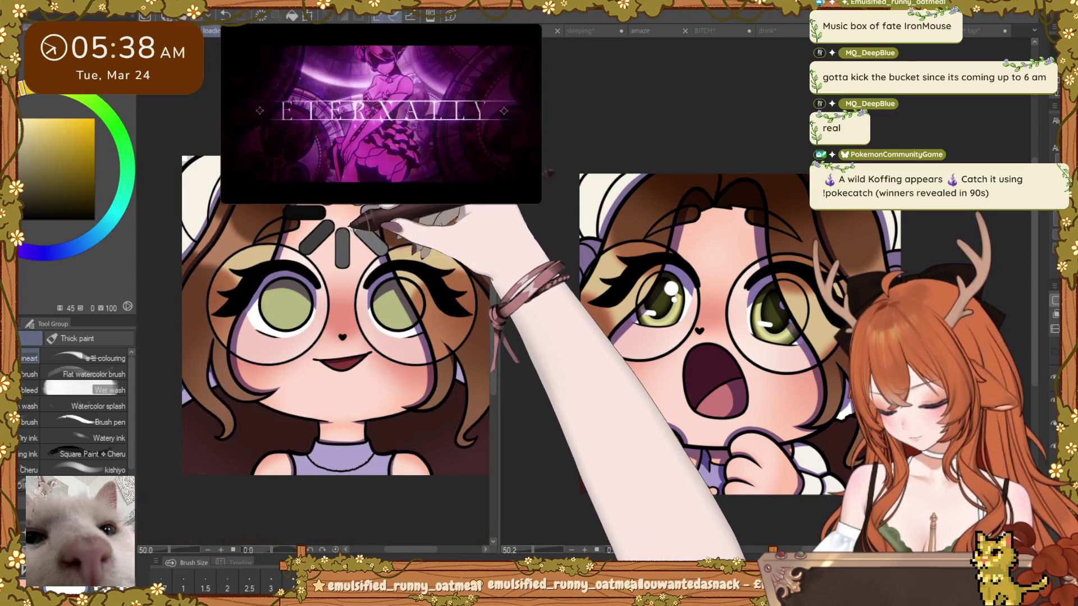
Step: Lighten the girl's green iris shading toward yellow with the Thick paint brush
left_click_drag(419, 261, 399, 253)
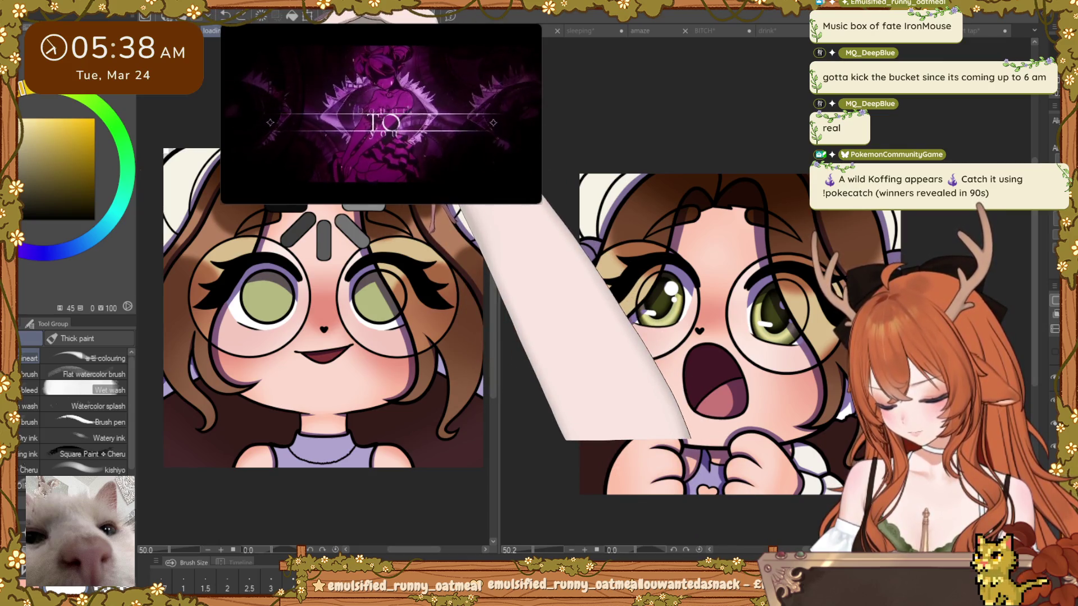
key("ctrl+Tab")
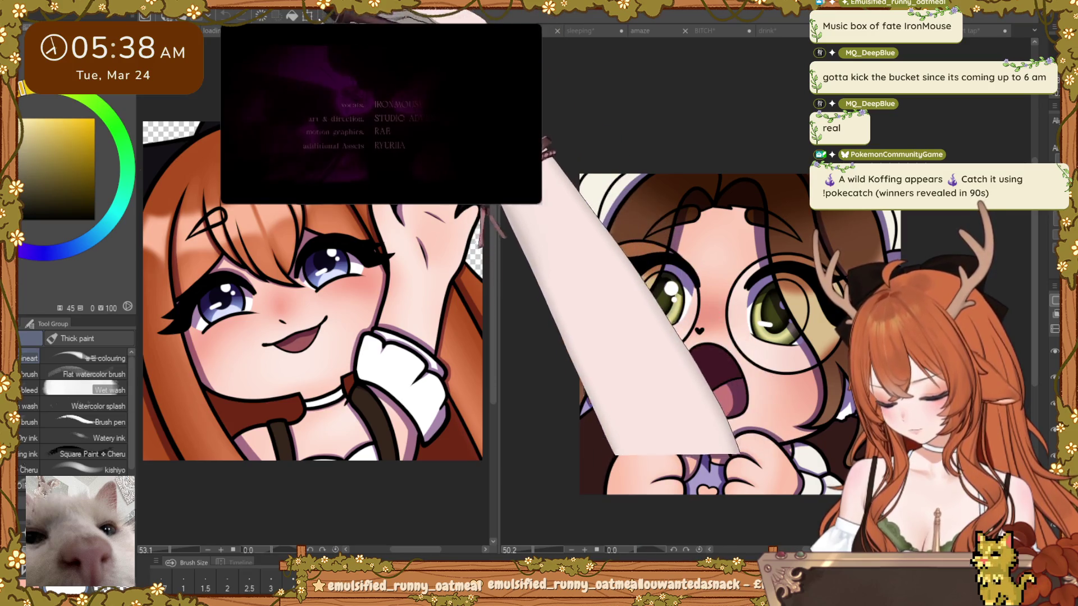
key("ctrl+Tab")
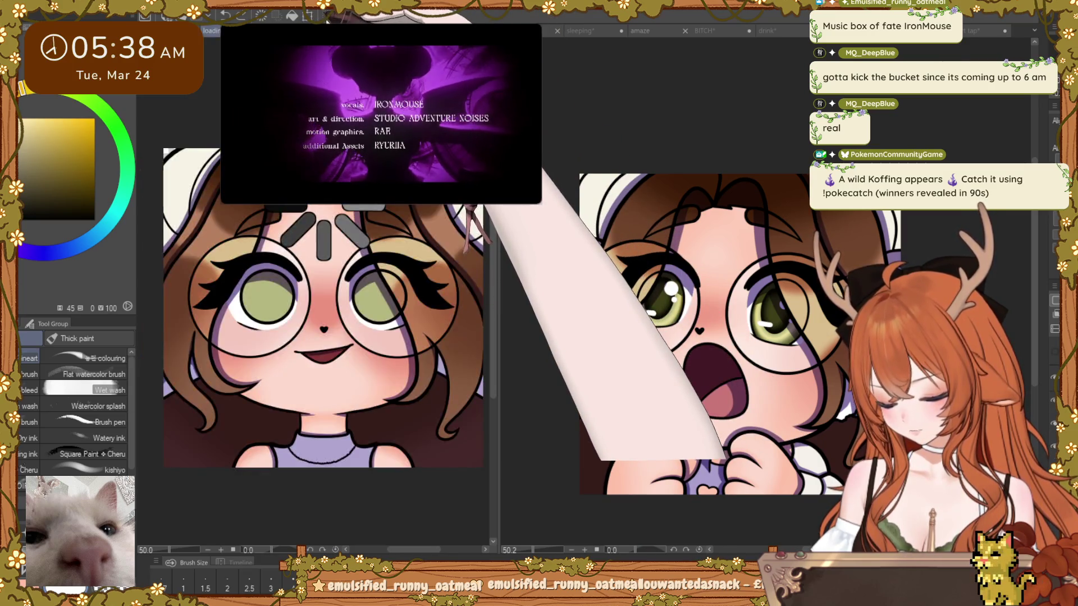
scroll(329, 332, "down", 3)
scroll(375, 367, "up", 3)
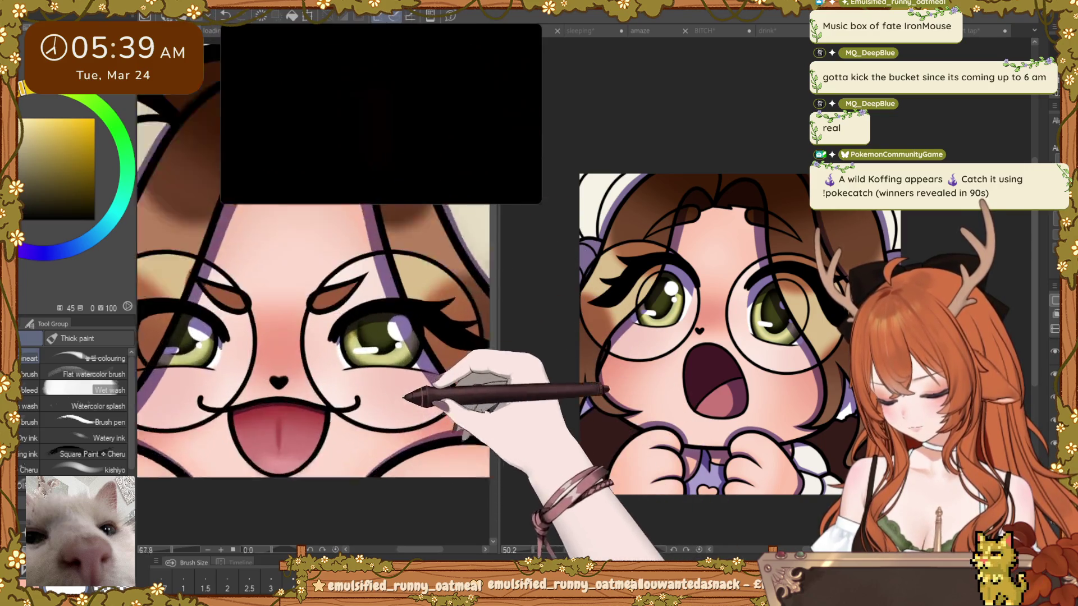
scroll(375, 366, "up", 2)
scroll(375, 367, "up", 2)
left_click_drag(437, 379, 395, 244)
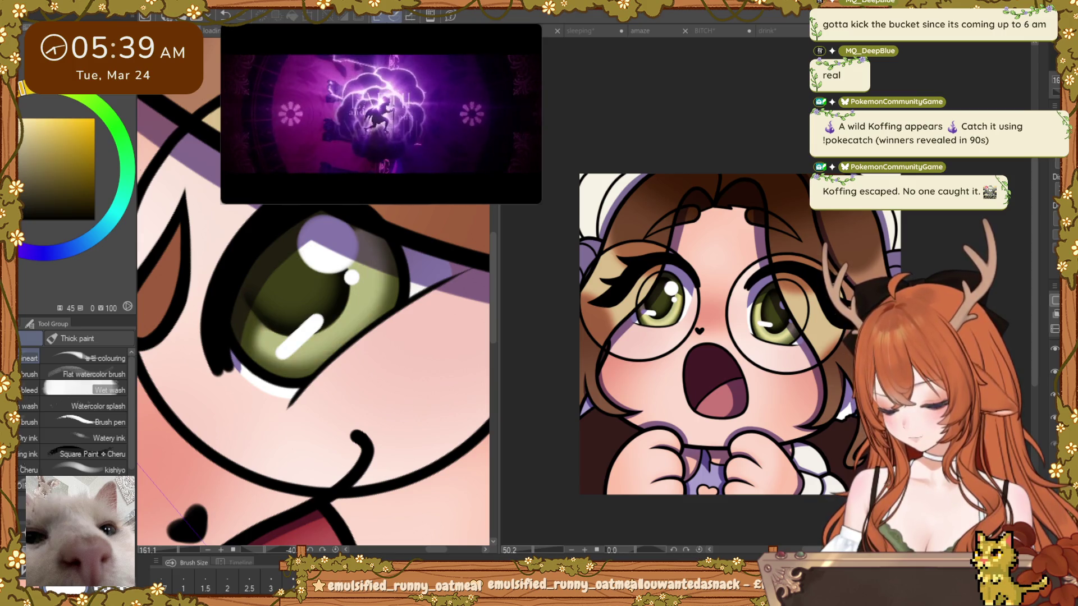
scroll(319, 337, "up", 3)
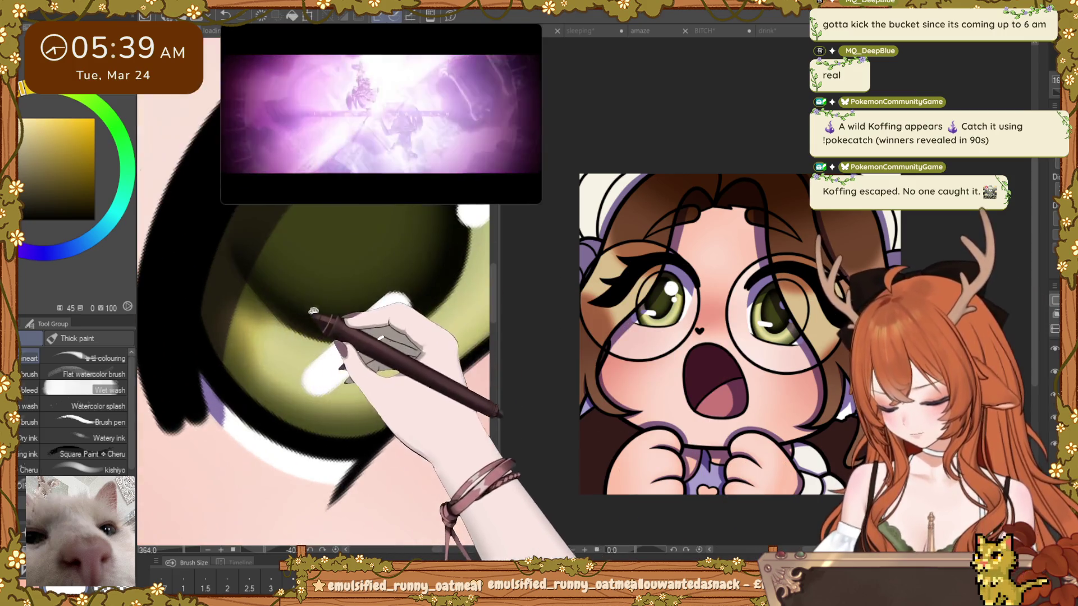
scroll(321, 337, "up", 2)
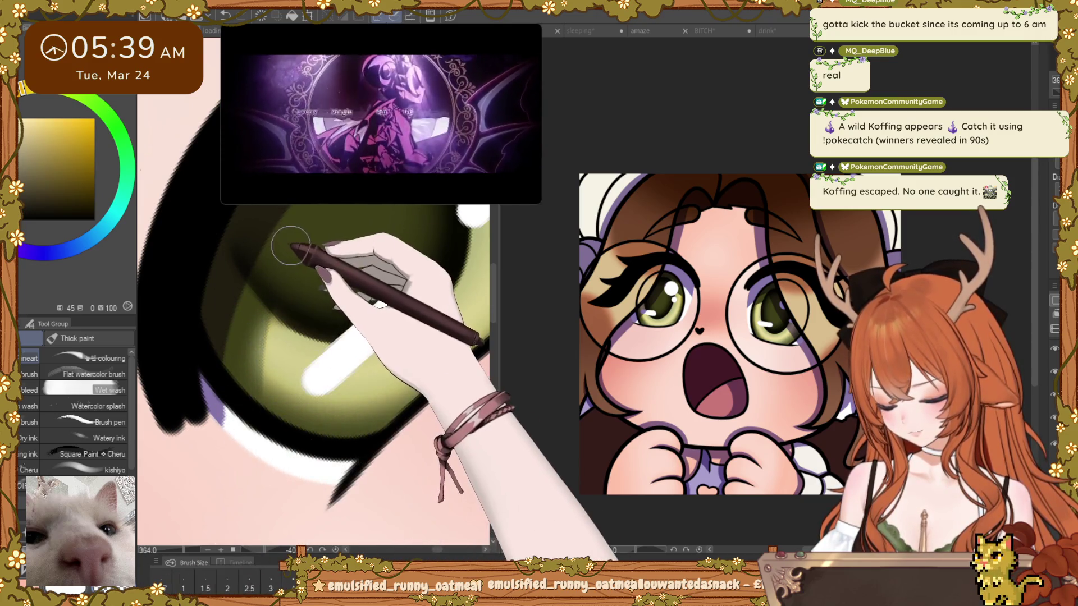
left_click_drag(264, 289, 224, 413)
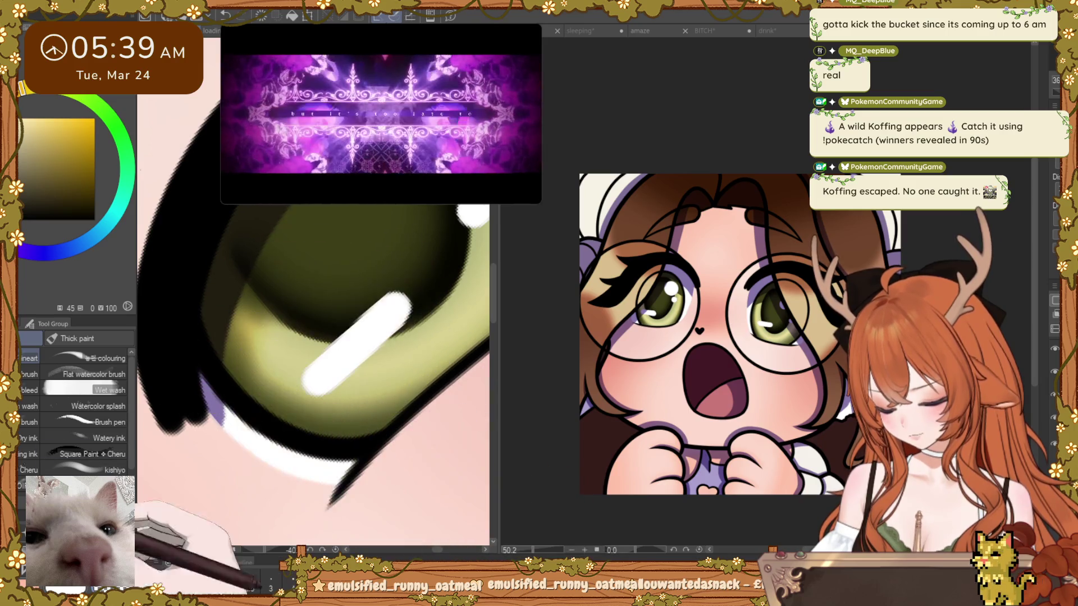
Step: Lengthen the white highlight streak on the iris with a small soft airbrush
left_click(136, 512)
key("bracketleft")
key("bracketleft")
key("bracketleft")
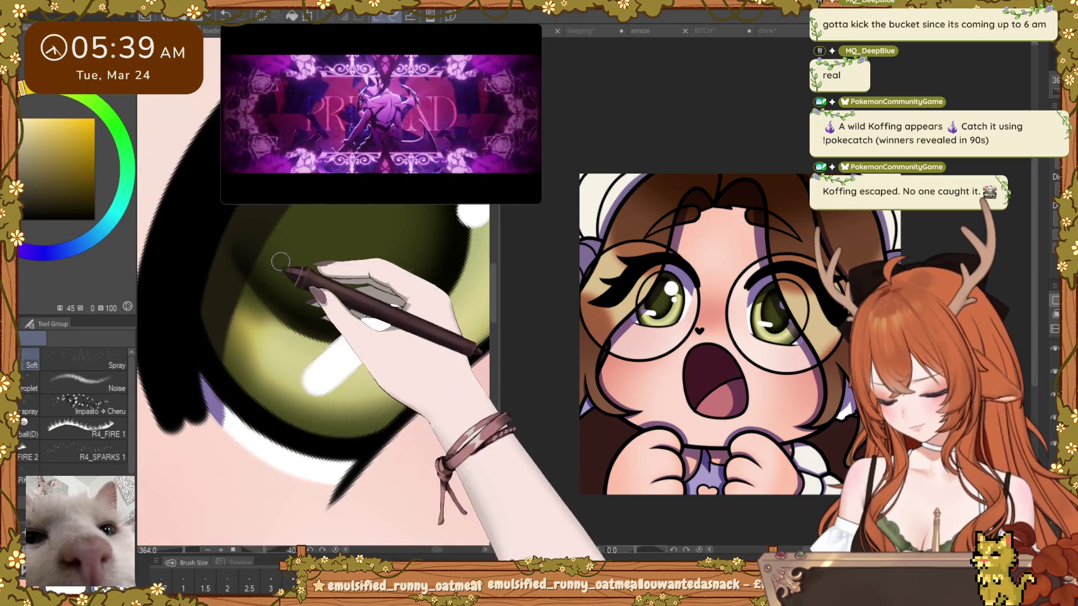
left_click_drag(313, 381, 403, 305)
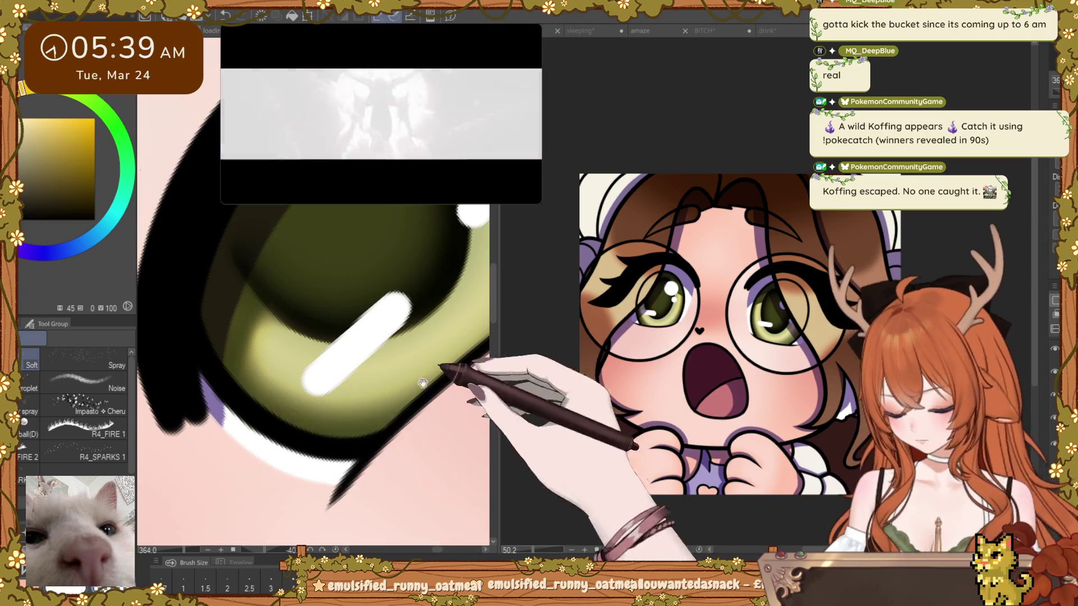
left_click_drag(266, 398, 494, 246)
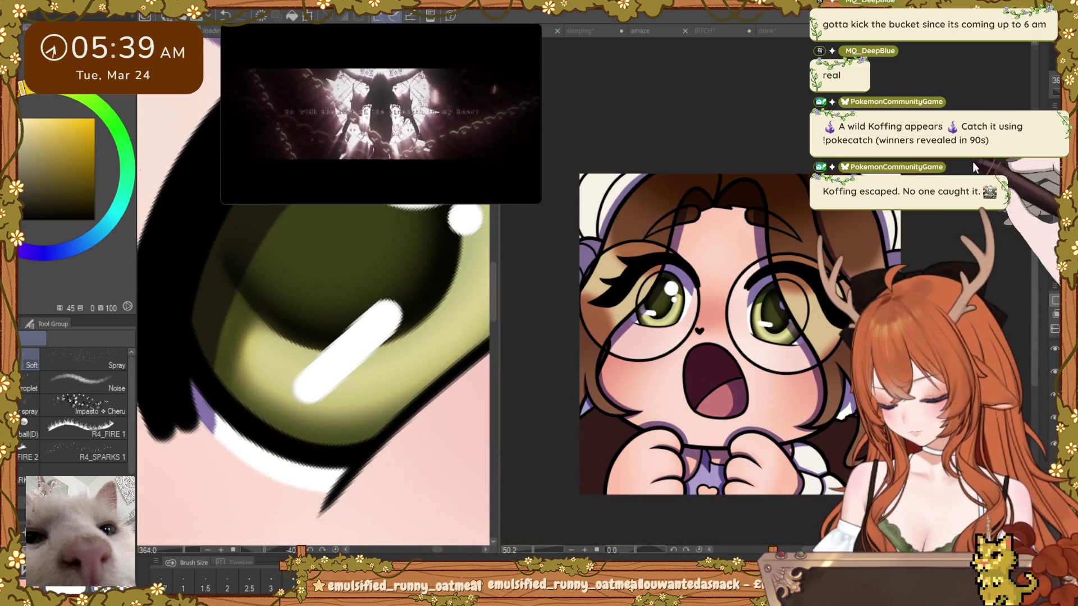
left_click_drag(397, 445, 97, 236)
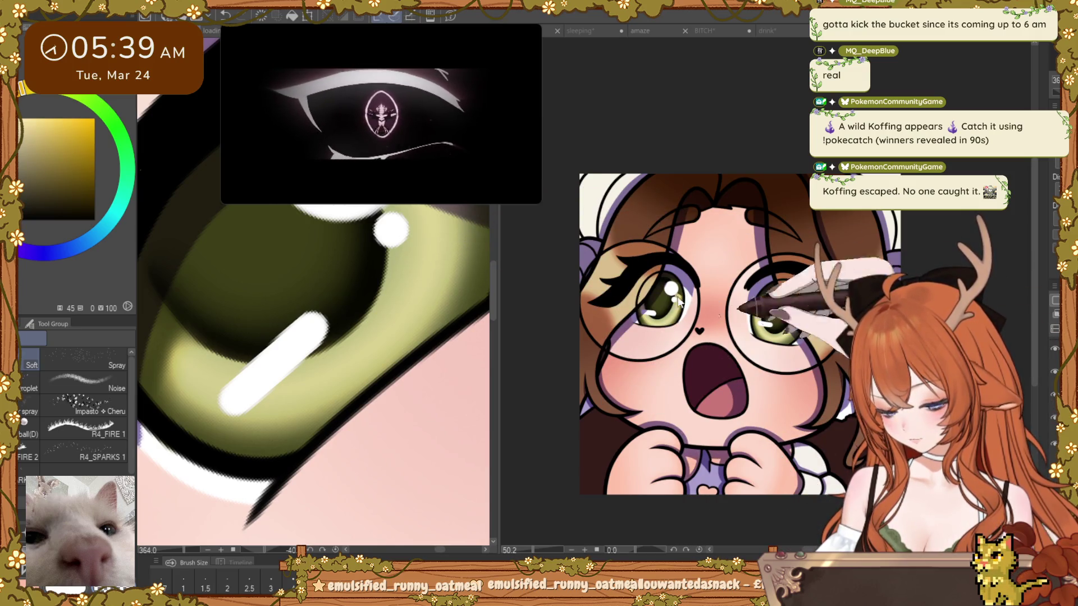
key("ctrl+z")
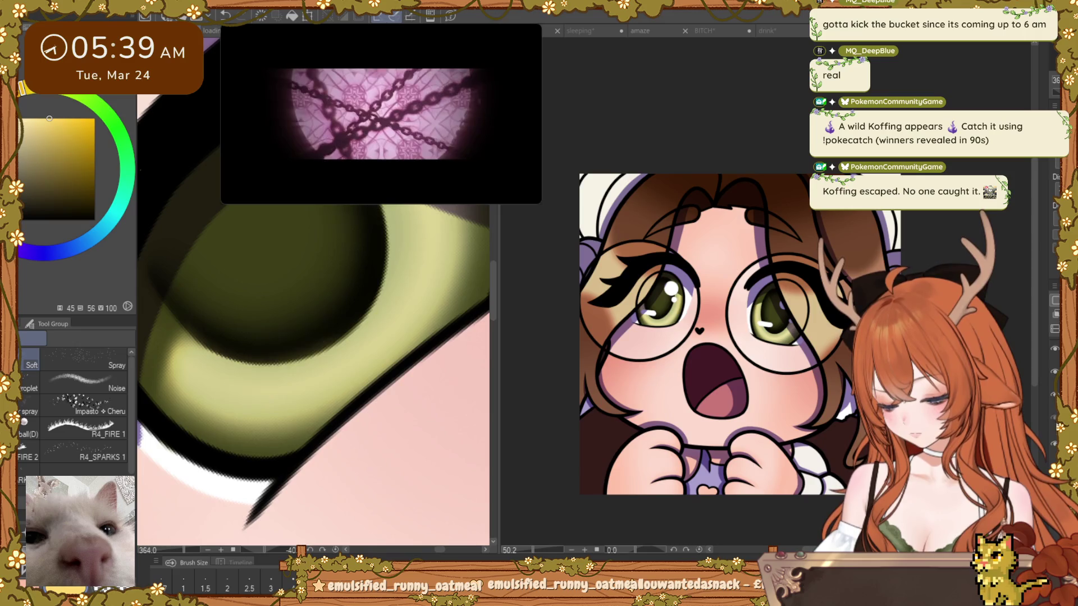
key("ctrl+y")
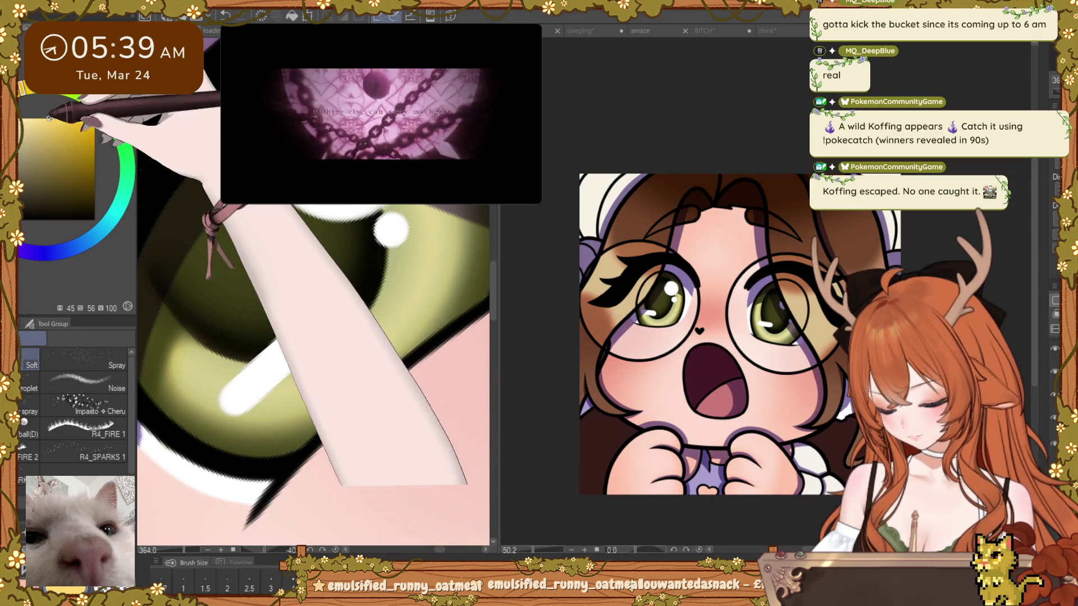
Step: Wash a light yellow-green glow over the iris's right side with the Wet wash brush
left_click(48, 95)
left_click(40, 136)
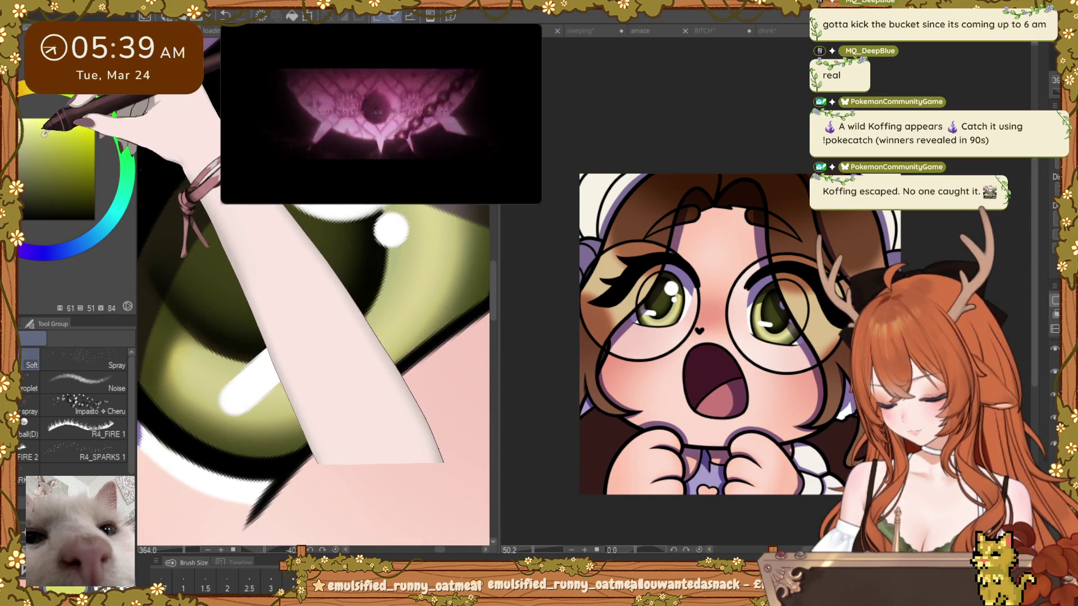
key("b")
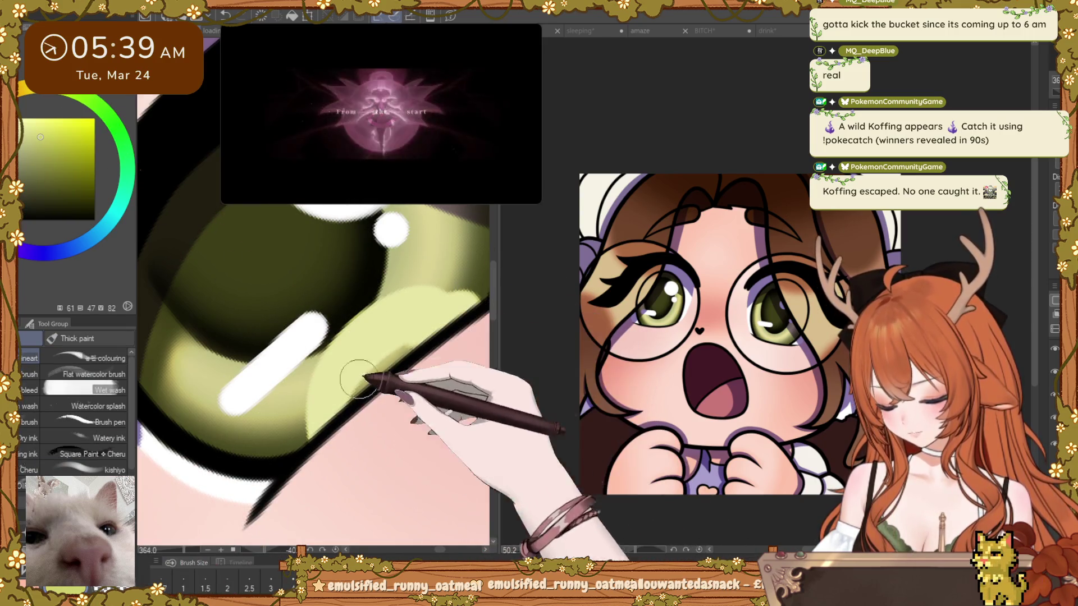
left_click_drag(355, 379, 477, 313)
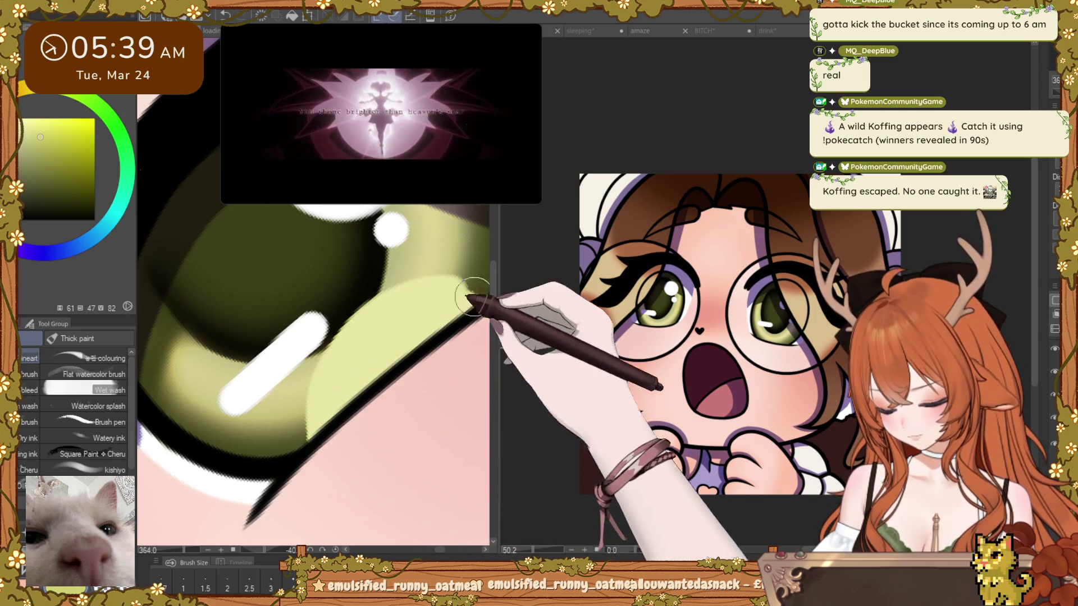
key("ctrl+minus")
key("ctrl+minus")
key("ctrl+minus")
key("ctrl+minus")
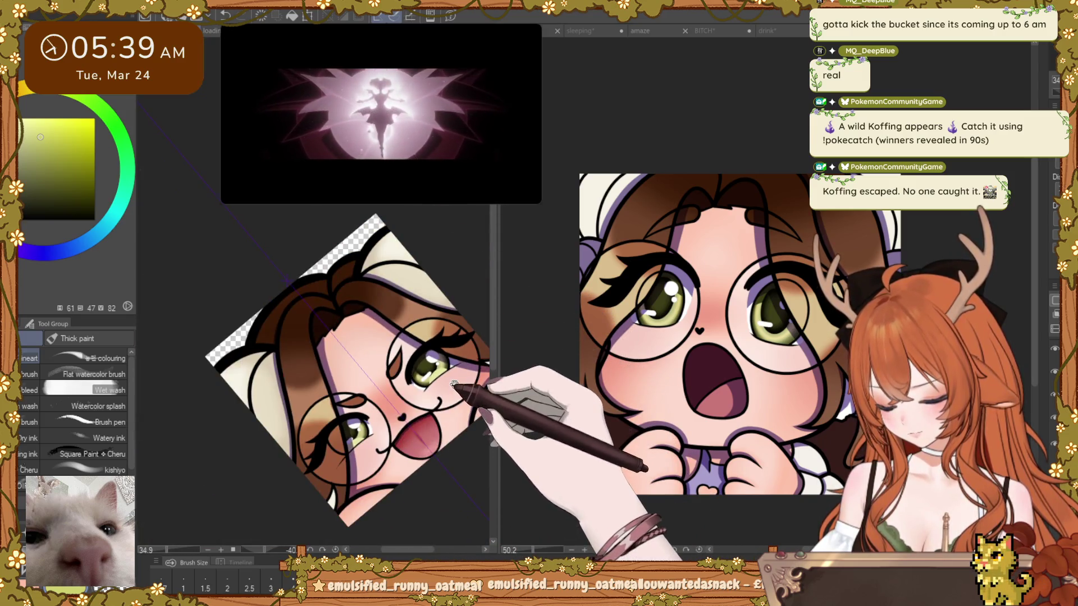
scroll(461, 393, "up", 3)
scroll(462, 393, "up", 2)
scroll(455, 394, "up", 2)
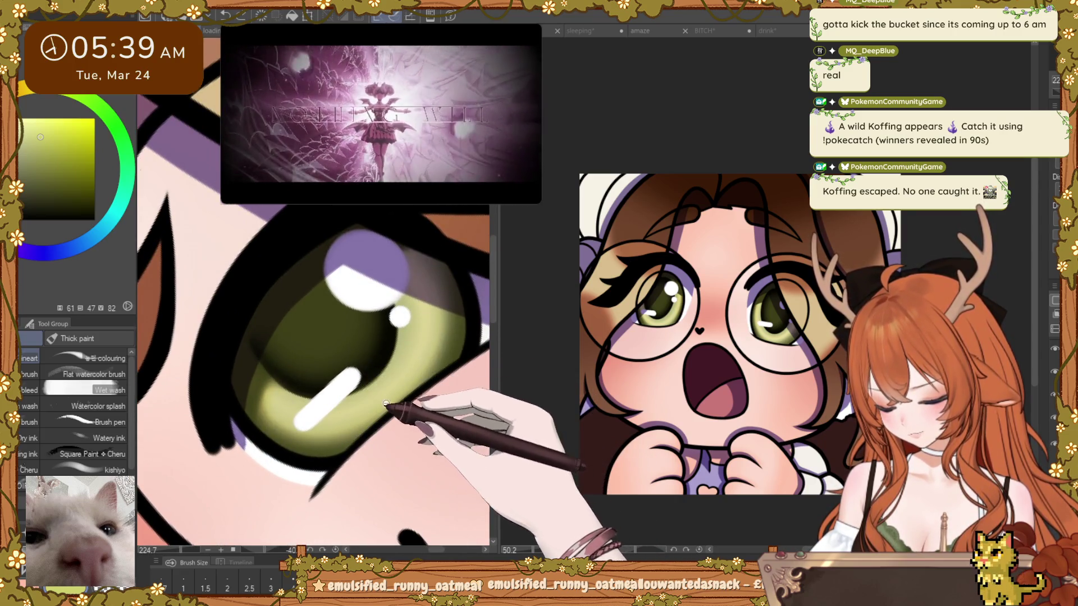
scroll(429, 381, "up", 3)
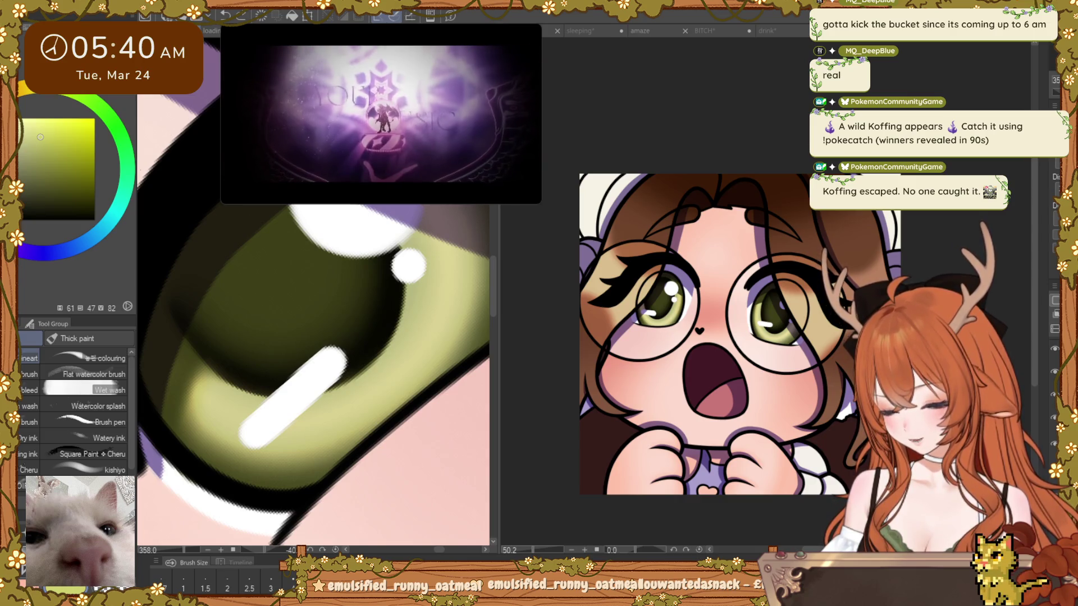
Step: Try a dark olive blob on the iris, undo it, and lighten the lower right with yellow-green
left_click(289, 303)
key("ctrl+z")
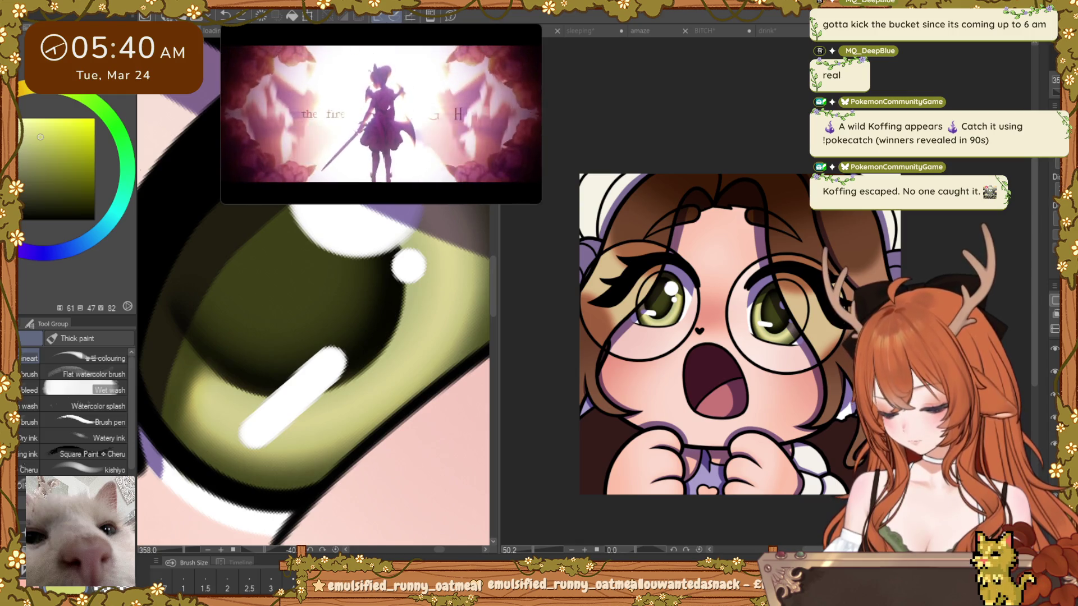
key("ctrl+y")
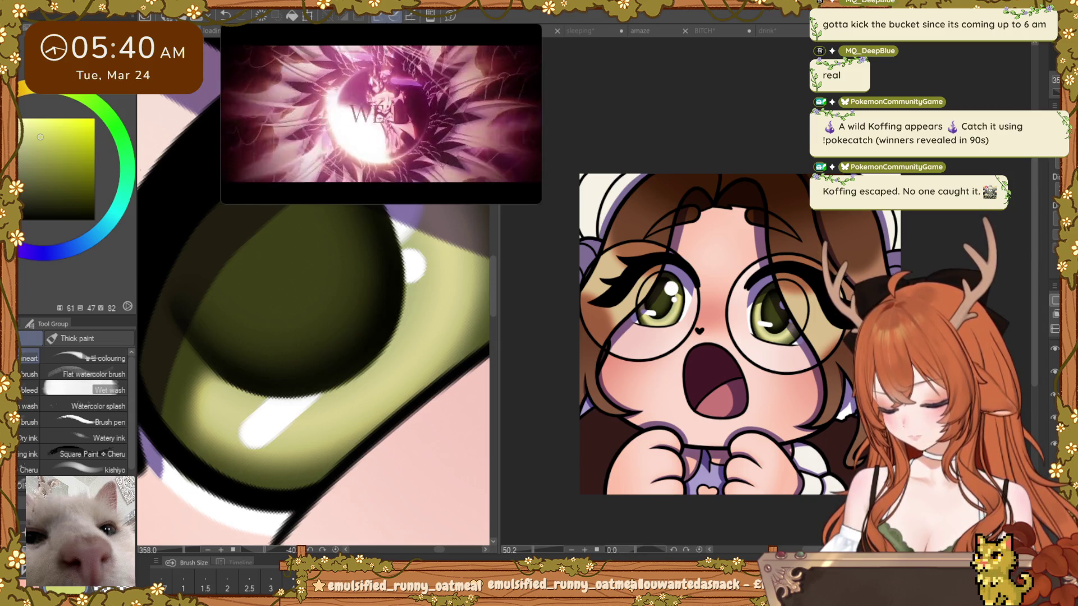
key("ctrl+z")
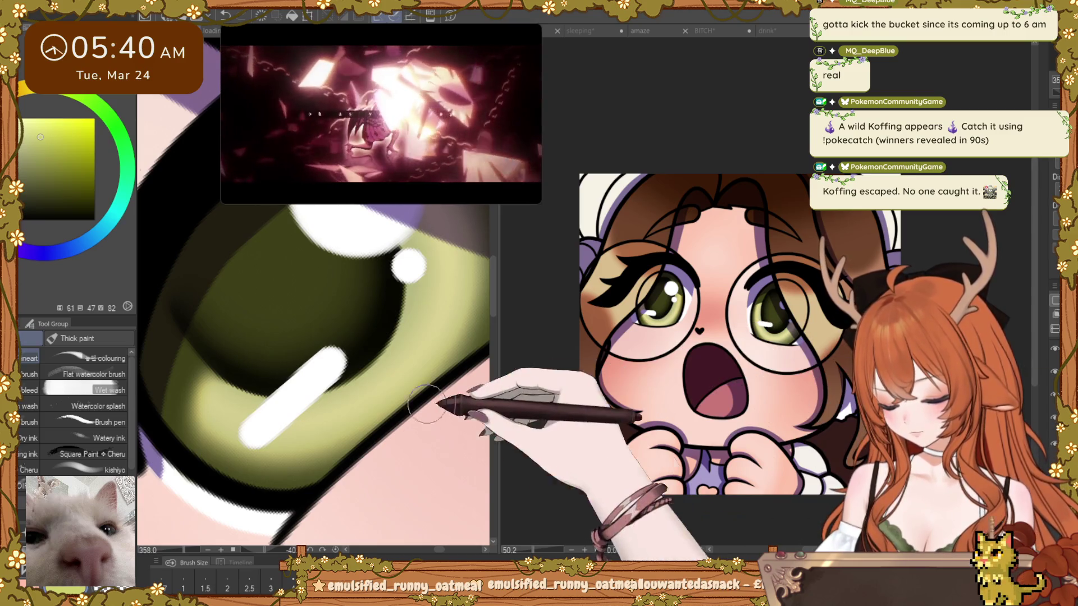
left_click_drag(428, 385, 473, 343)
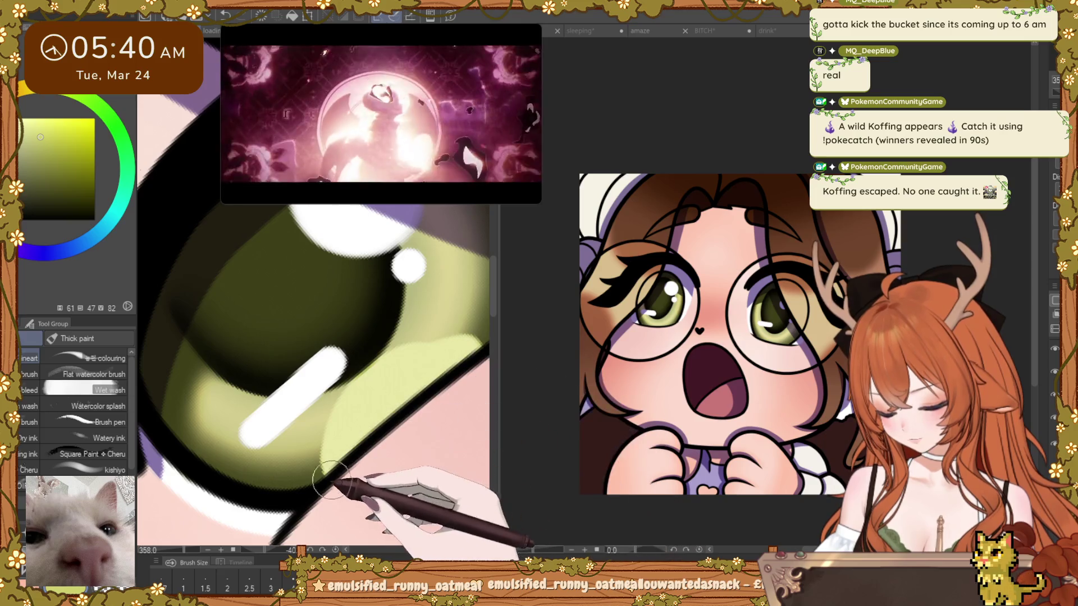
left_click_drag(445, 421, 287, 493)
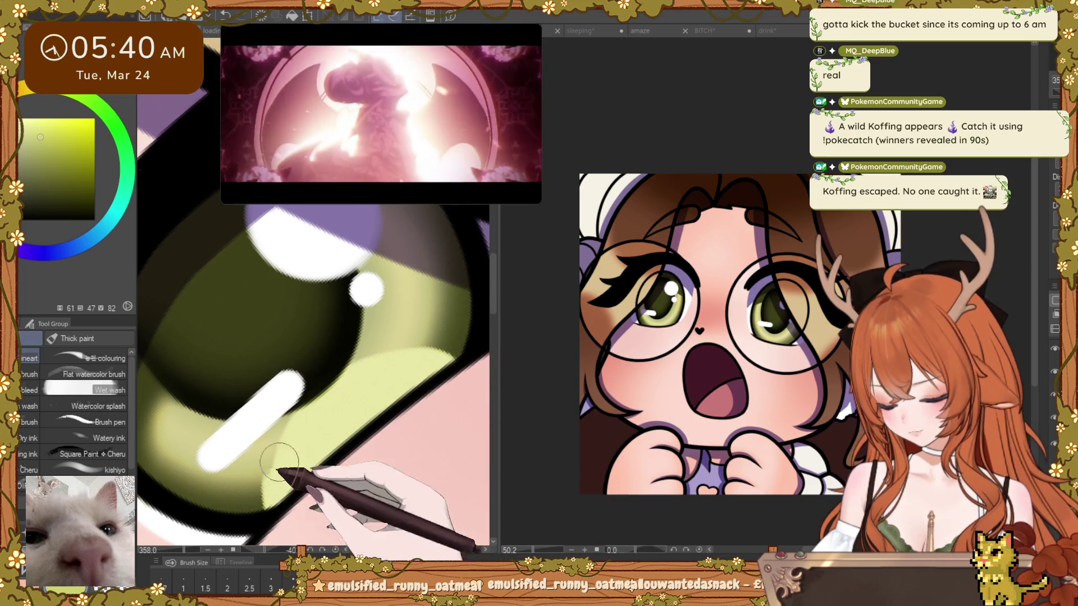
mouse_move(481, 362)
left_mouse_down()
mouse_move(493, 444)
mouse_move(432, 407)
left_mouse_up()
scroll(432, 404, "up", 5)
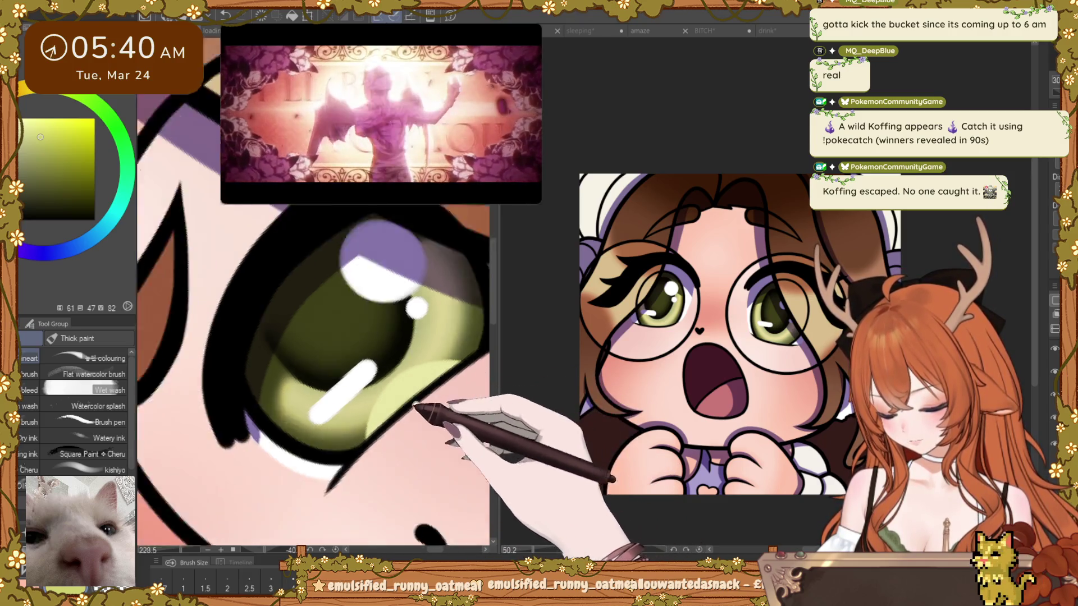
scroll(421, 410, "down", 8)
Step: Zoom out to see the whole emote and close the YouTube picture-in-picture window
left_click_drag(234, 385, 427, 439)
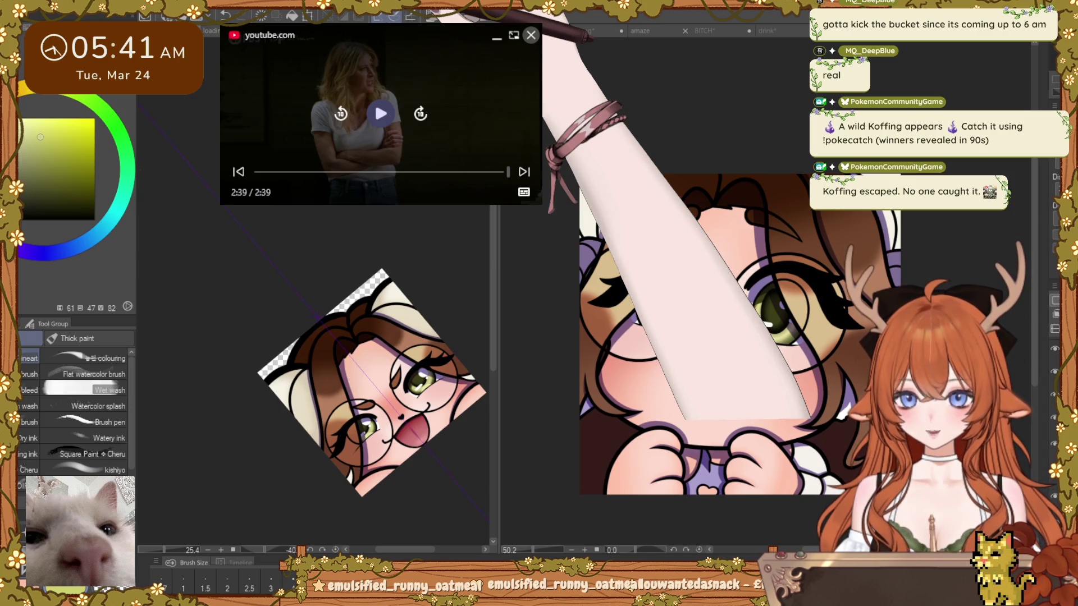
left_click(530, 35)
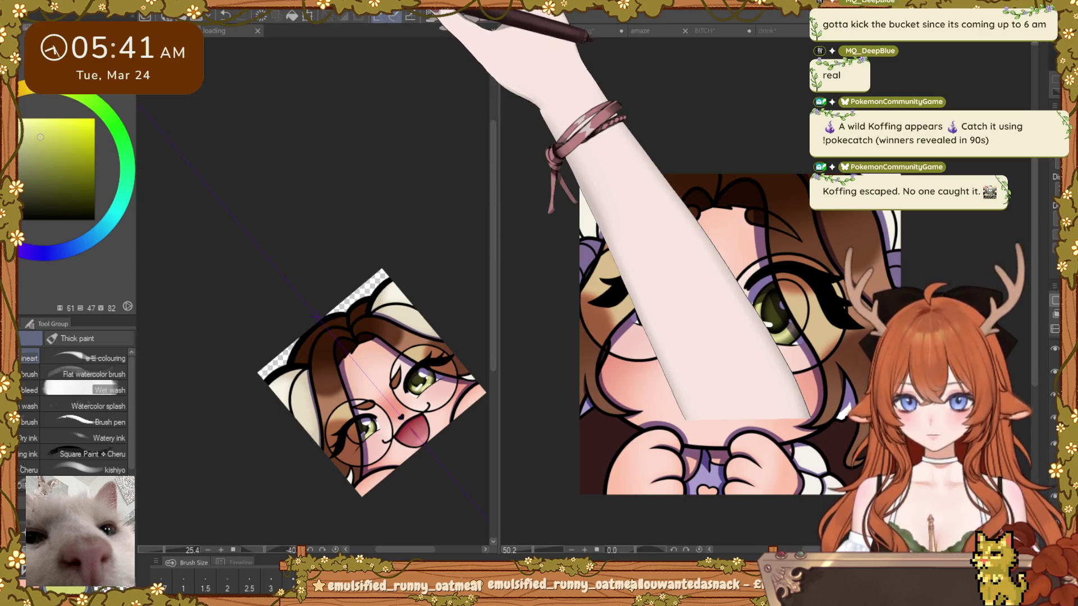